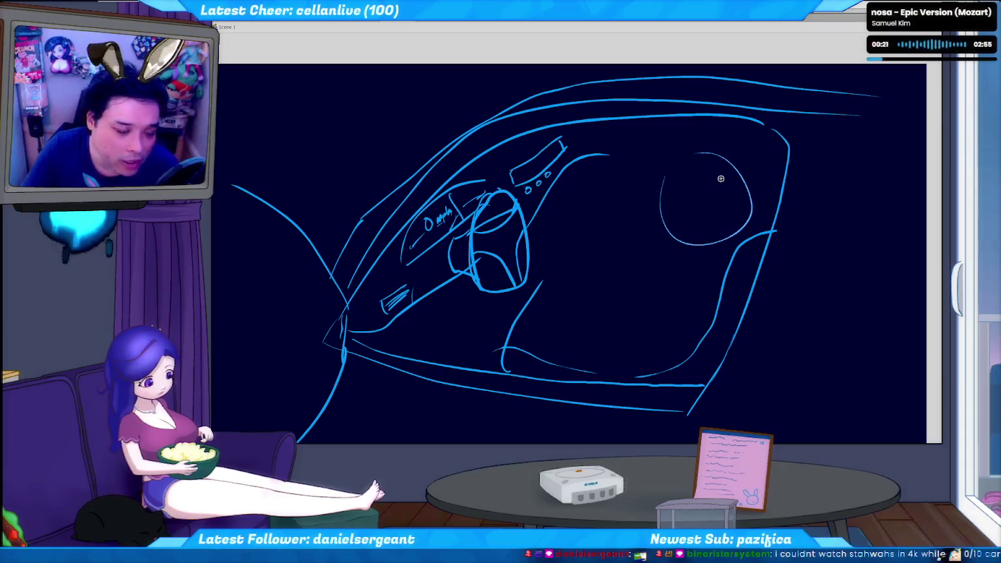
- Nudge the head circle left and brush-close the gap in its top-left arc
{"action": "left_click_drag", "start_coordinate": [721, 178], "coordinate": [717, 178]}
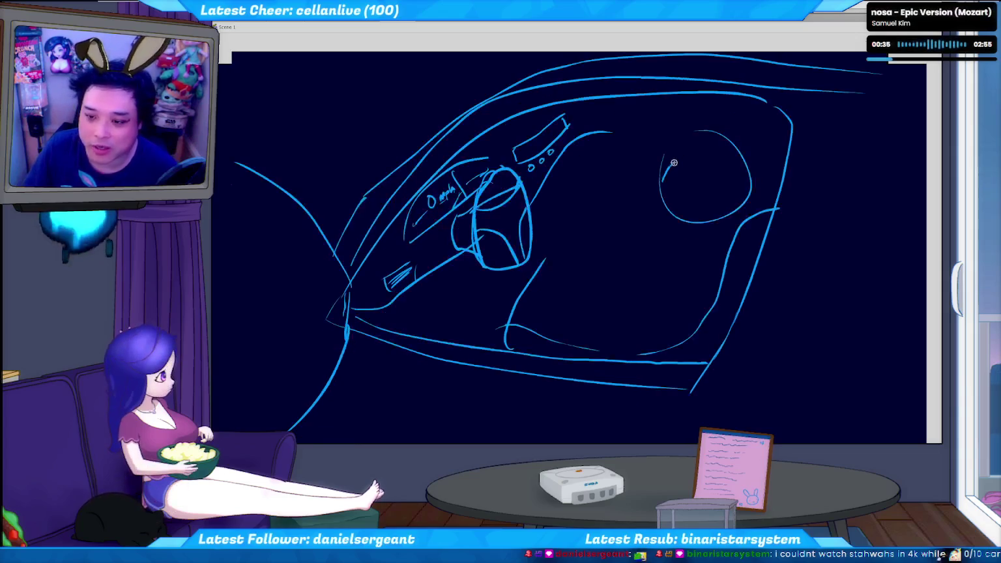
{"action": "left_click_drag", "start_coordinate": [650, 211], "coordinate": [685, 182]}
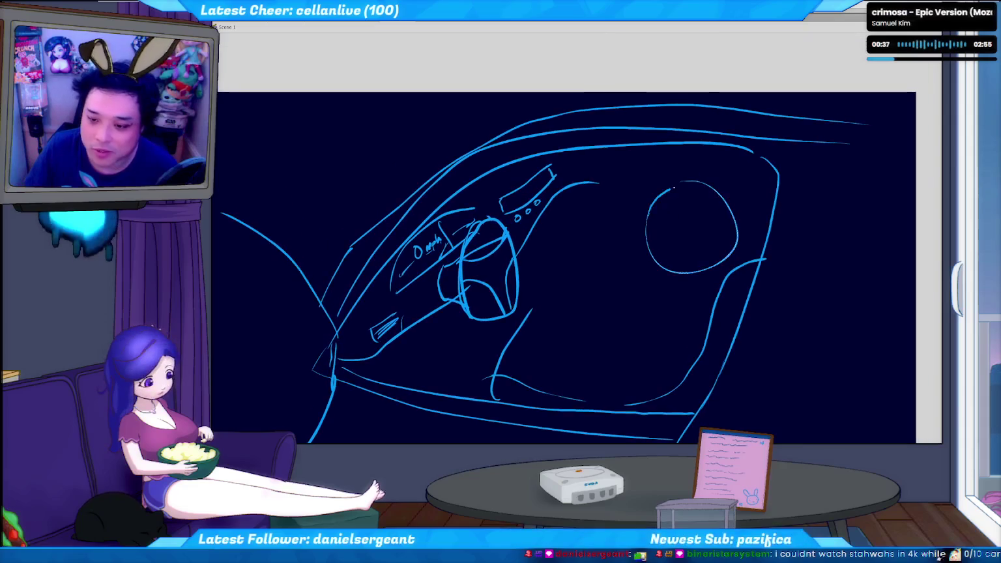
{"action": "left_click_drag", "start_coordinate": [680, 228], "coordinate": [722, 189]}
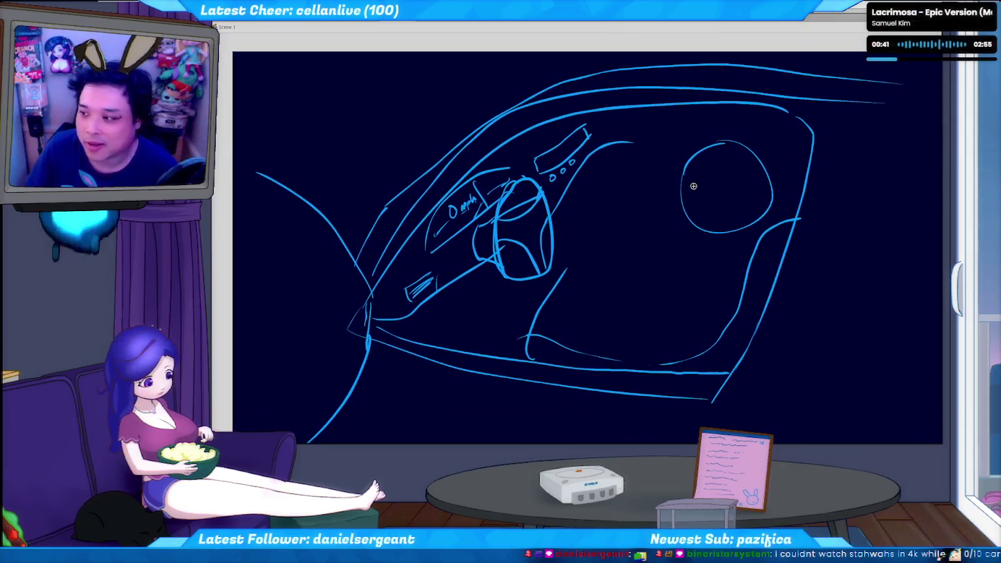
- Scale the driver's head circle down to 90% with Scale and Rotate
{"action": "left_click", "coordinate": [738, 230]}
{"action": "key", "text": "ctrl+alt+s"}
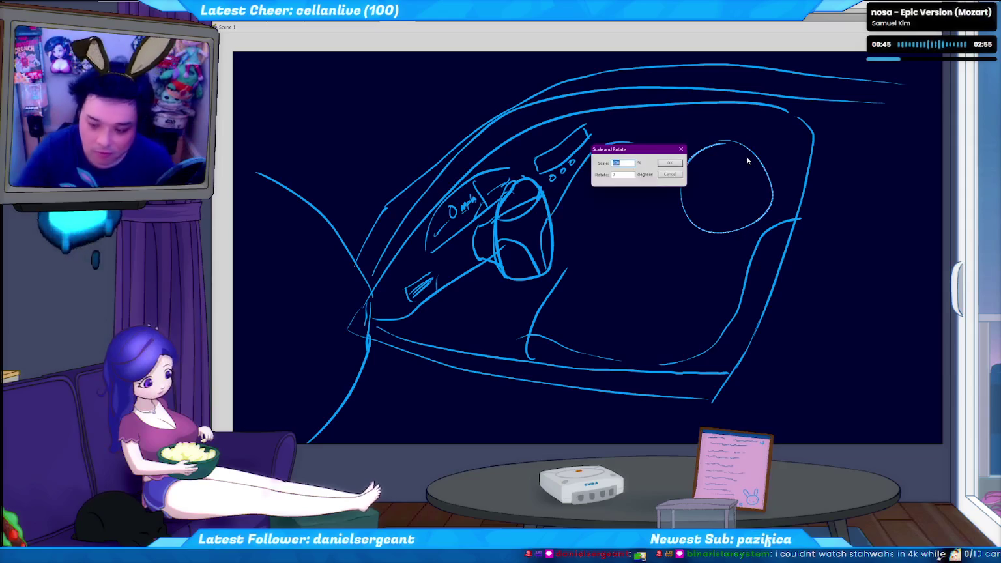
{"action": "type", "text": "90"}
{"action": "key", "text": "Return"}
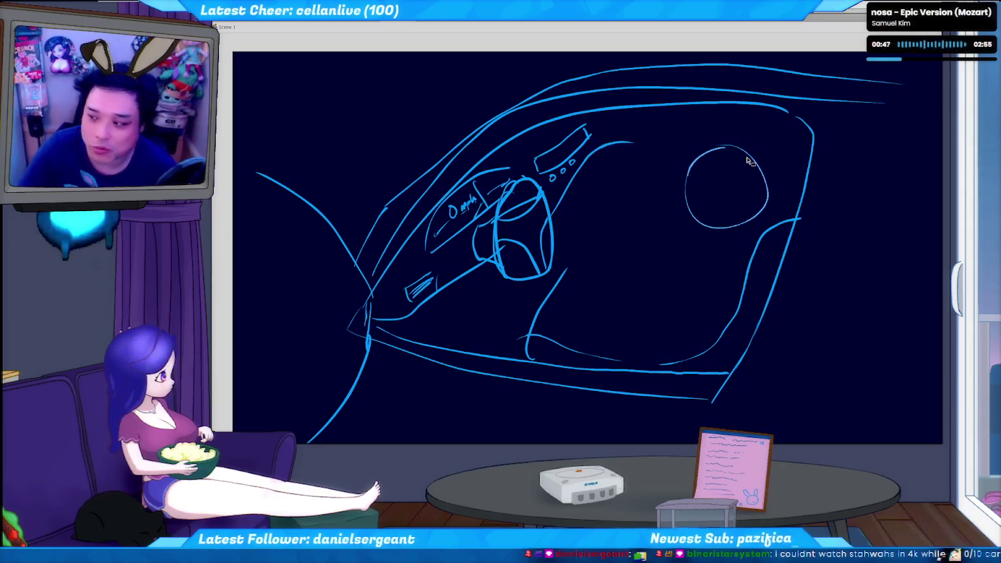
{"action": "key", "text": "b"}
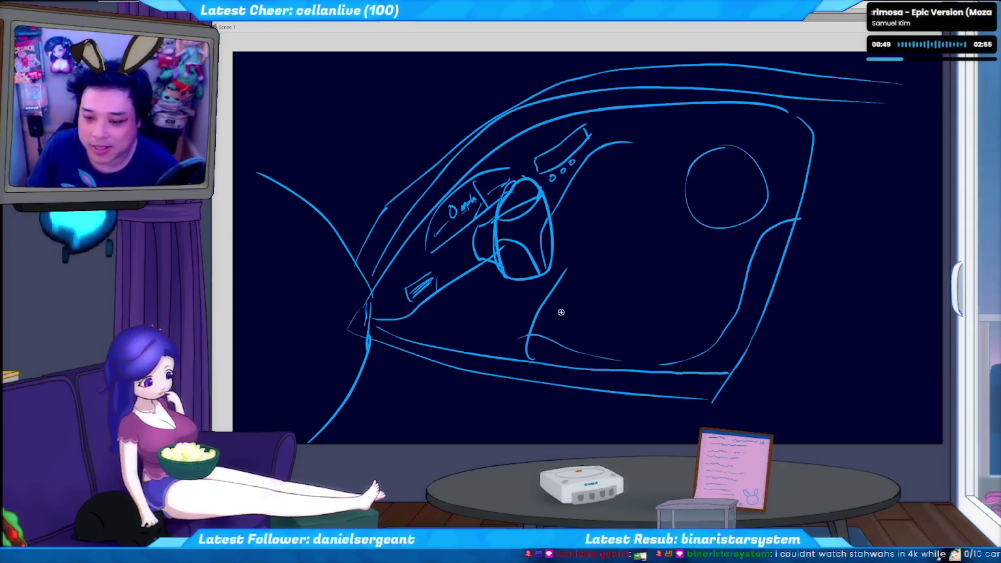
- Sketch the first leg lines under the steering wheel, undoing rejected attempts
{"action": "left_click_drag", "start_coordinate": [545, 312], "coordinate": [672, 354]}
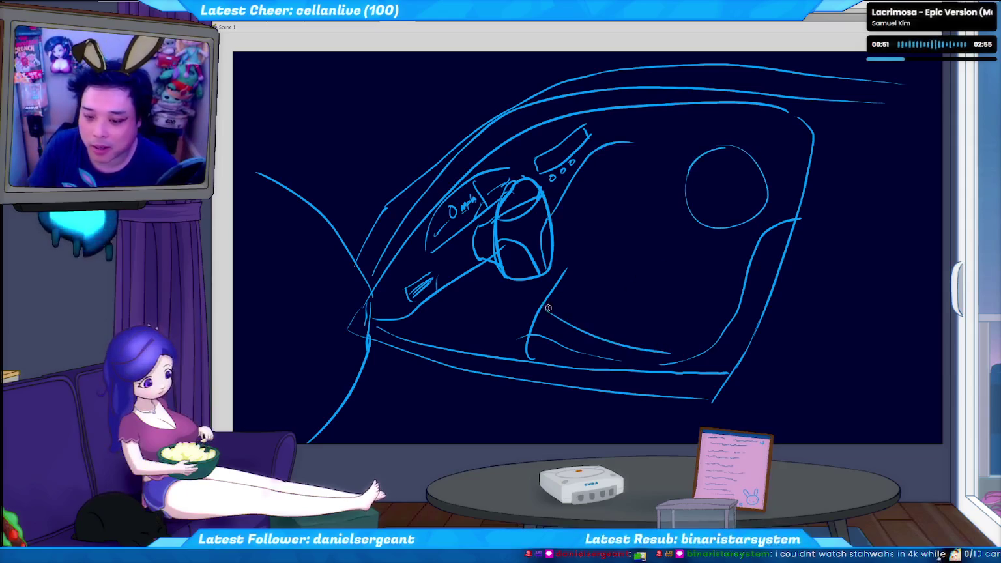
{"action": "key", "text": "ctrl+z"}
{"action": "key", "text": "ctrl+z"}
{"action": "left_click_drag", "start_coordinate": [440, 322], "coordinate": [567, 272]}
{"action": "key", "text": "ctrl+z"}
{"action": "left_click_drag", "start_coordinate": [457, 312], "coordinate": [546, 283]}
{"action": "left_click_drag", "start_coordinate": [455, 319], "coordinate": [553, 280]}
{"action": "key", "text": "ctrl+z"}
{"action": "key", "text": "ctrl+z"}
{"action": "left_click_drag", "start_coordinate": [564, 284], "coordinate": [666, 300]}
{"action": "key", "text": "ctrl+z"}
{"action": "key", "text": "ctrl+z"}
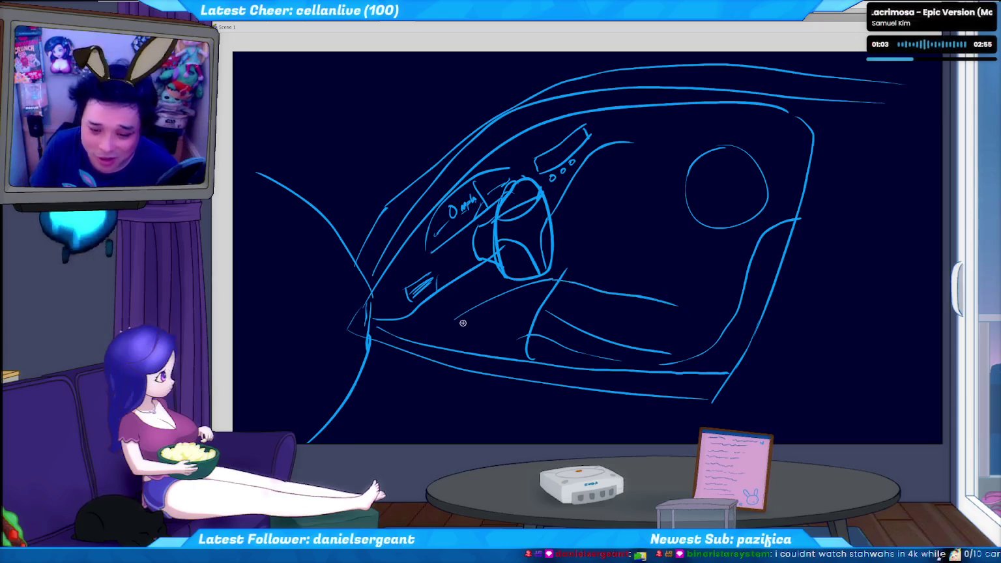
- Settle on a shorter lower-leg stroke and add a small curved detail at the legs
{"action": "left_click_drag", "start_coordinate": [509, 317], "coordinate": [532, 311]}
{"action": "key", "text": "ctrl+z"}
{"action": "left_click_drag", "start_coordinate": [457, 333], "coordinate": [541, 307]}
{"action": "key", "text": "ctrl+z"}
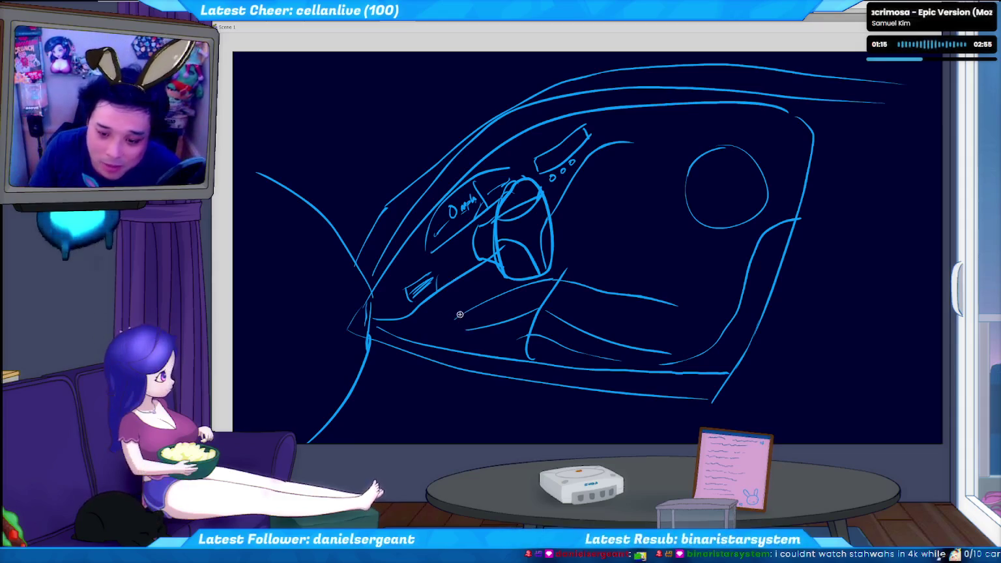
{"action": "left_click_drag", "start_coordinate": [460, 315], "coordinate": [507, 300]}
{"action": "key", "text": "ctrl+z"}
{"action": "left_click_drag", "start_coordinate": [447, 324], "coordinate": [520, 288]}
{"action": "key", "text": "ctrl+z"}
{"action": "key", "text": "ctrl+z"}
{"action": "left_click_drag", "start_coordinate": [461, 316], "coordinate": [509, 291]}
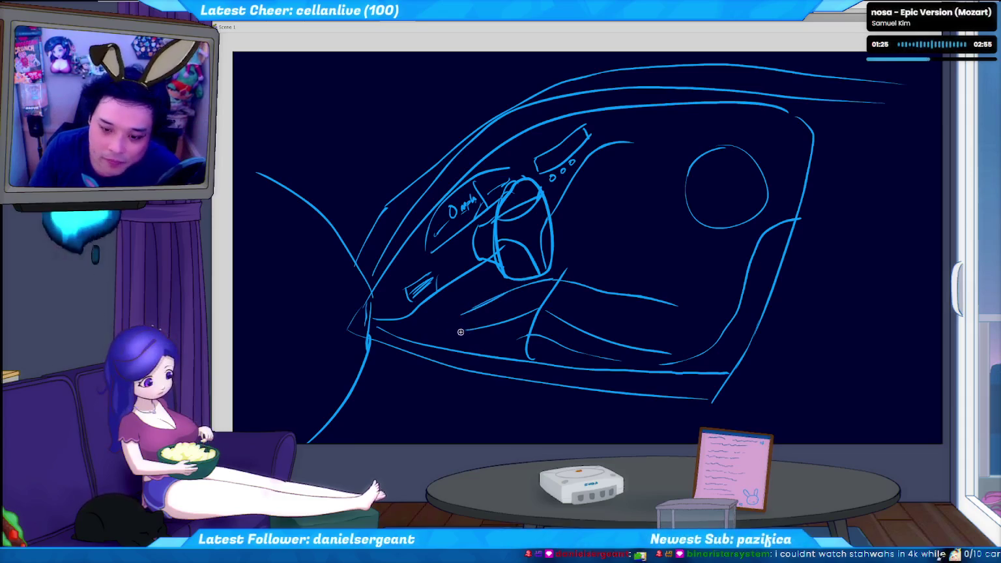
{"action": "left_click_drag", "start_coordinate": [427, 309], "coordinate": [422, 327]}
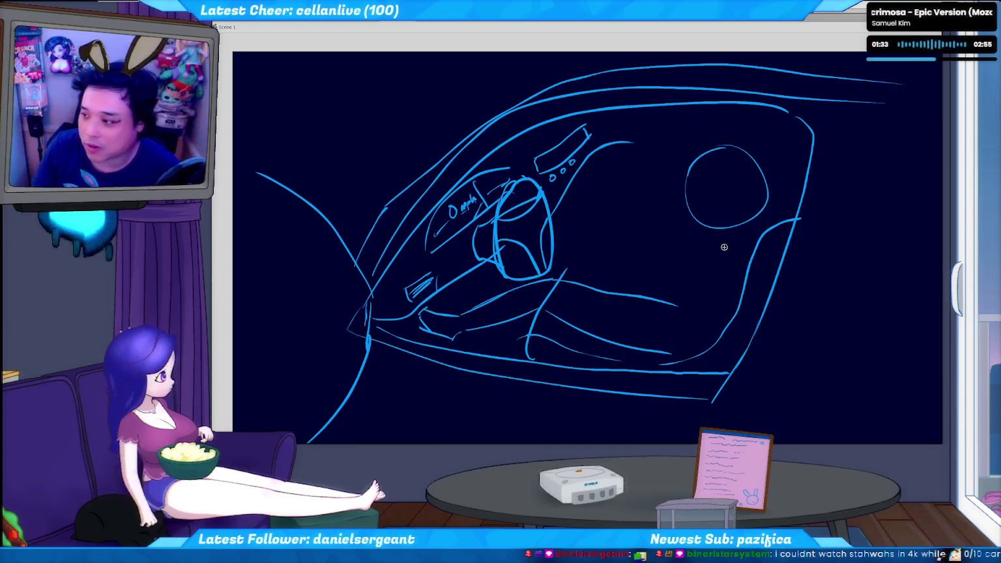
- Draw the body line below the head and a forearm reaching toward the lap
{"action": "left_click_drag", "start_coordinate": [719, 234], "coordinate": [700, 310]}
{"action": "key", "text": "ctrl+z"}
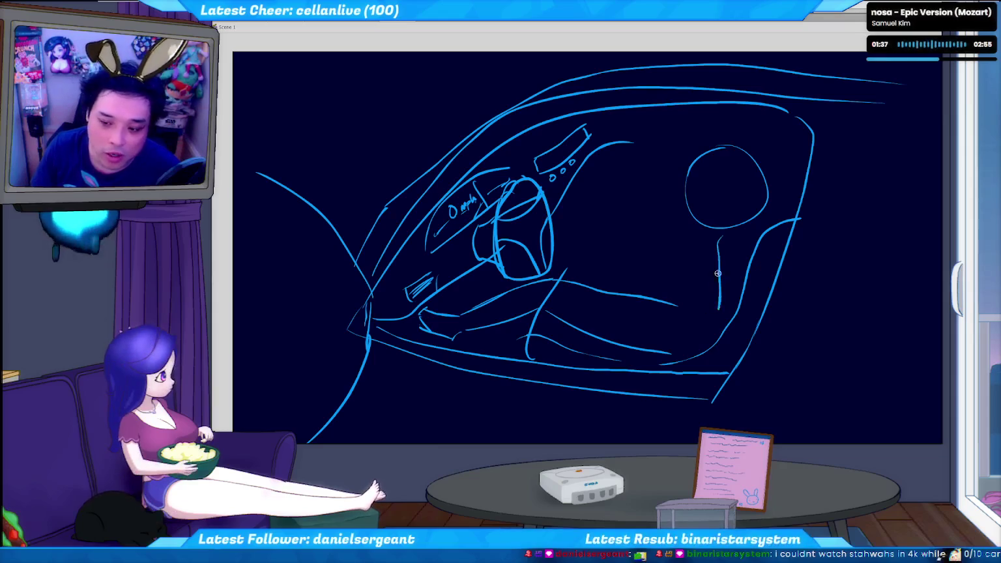
{"action": "key", "text": "ctrl+z"}
{"action": "left_click_drag", "start_coordinate": [720, 234], "coordinate": [712, 313]}
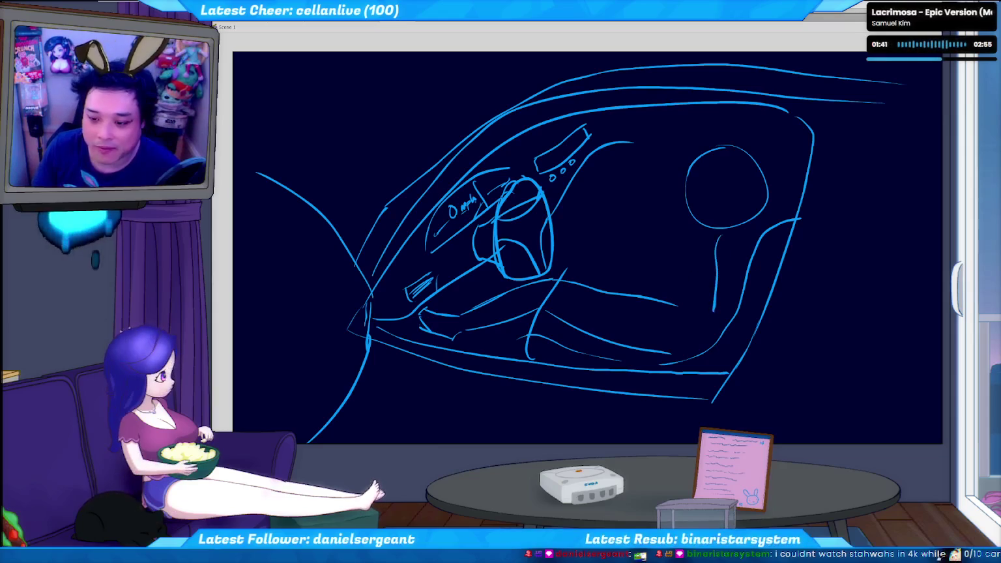
{"action": "key", "text": "ctrl+z"}
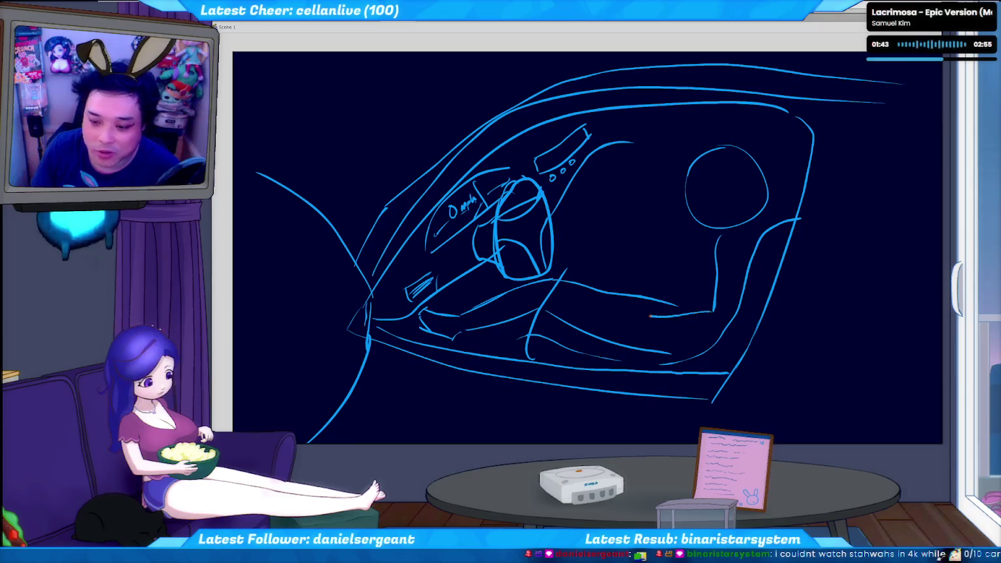
{"action": "left_click_drag", "start_coordinate": [643, 328], "coordinate": [701, 336]}
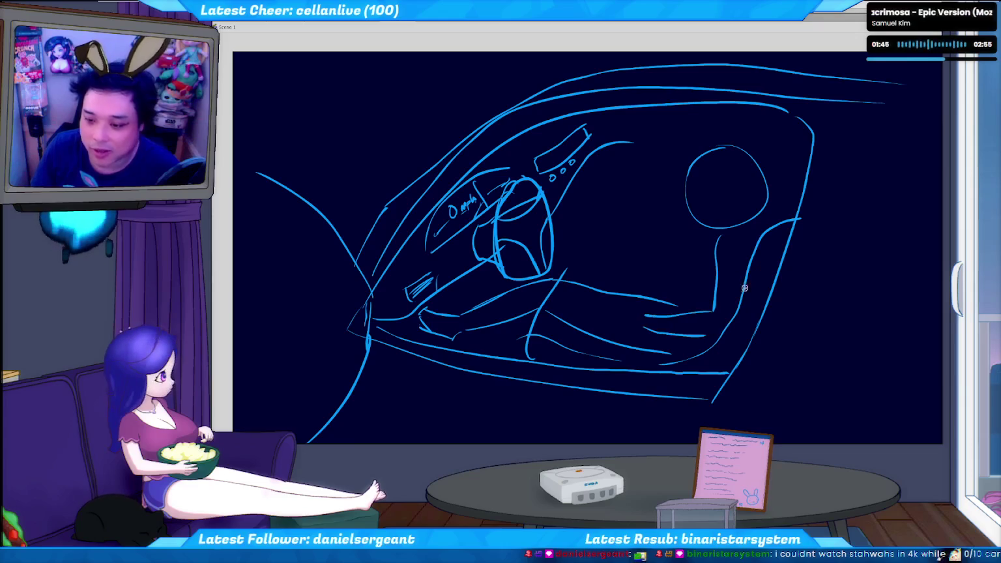
{"action": "key", "text": "ctrl+z"}
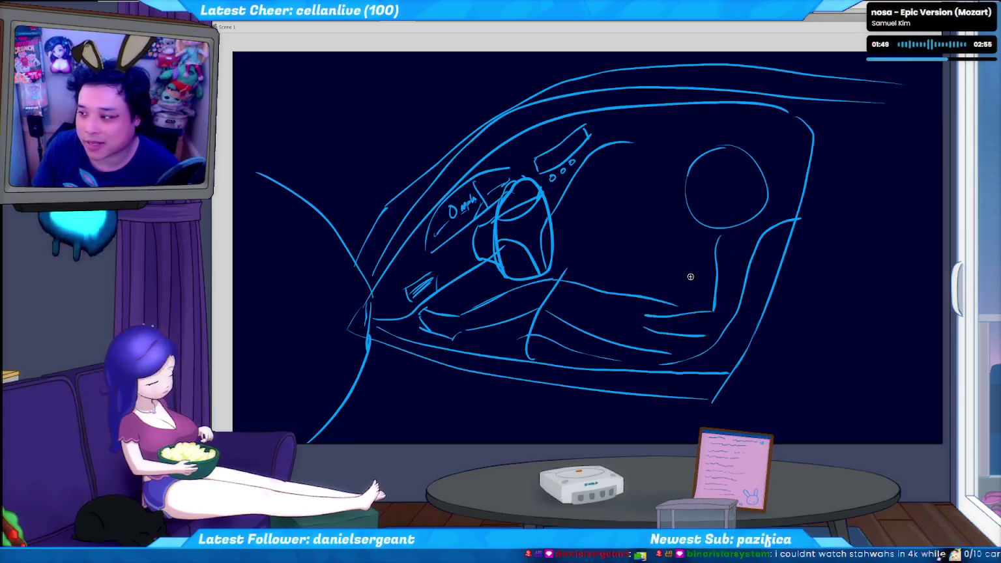
{"action": "key", "text": "ctrl+z"}
{"action": "key", "text": "ctrl+z"}
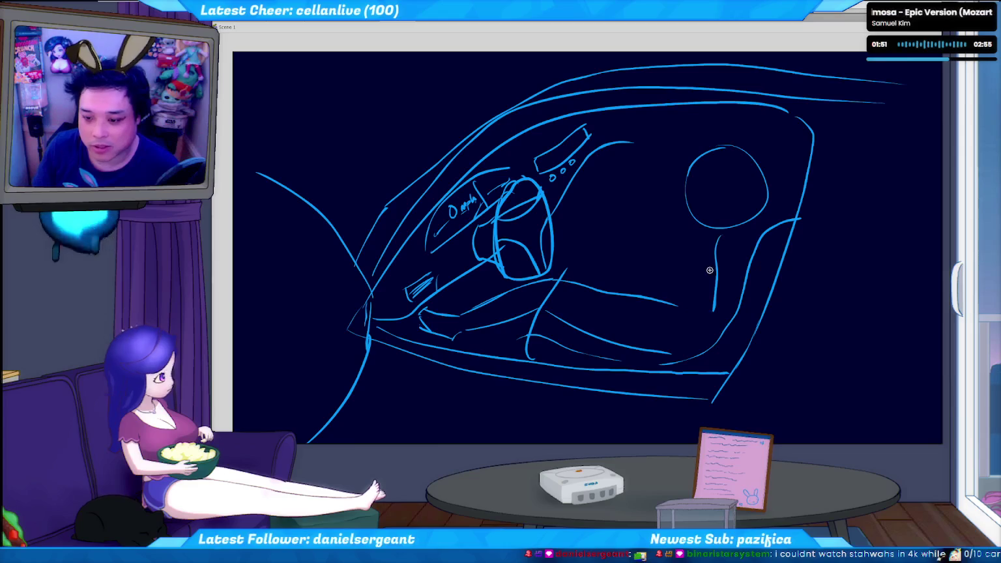
{"action": "key", "text": "ctrl+z"}
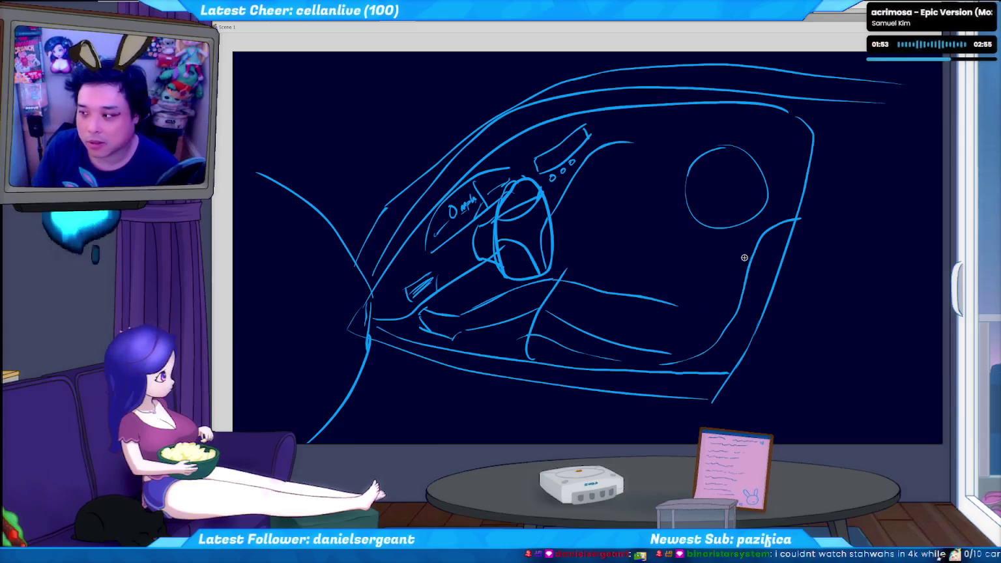
- Add the hand curve near the lap and the arm and torso lines up to the head
{"action": "left_click_drag", "start_coordinate": [704, 228], "coordinate": [713, 247]}
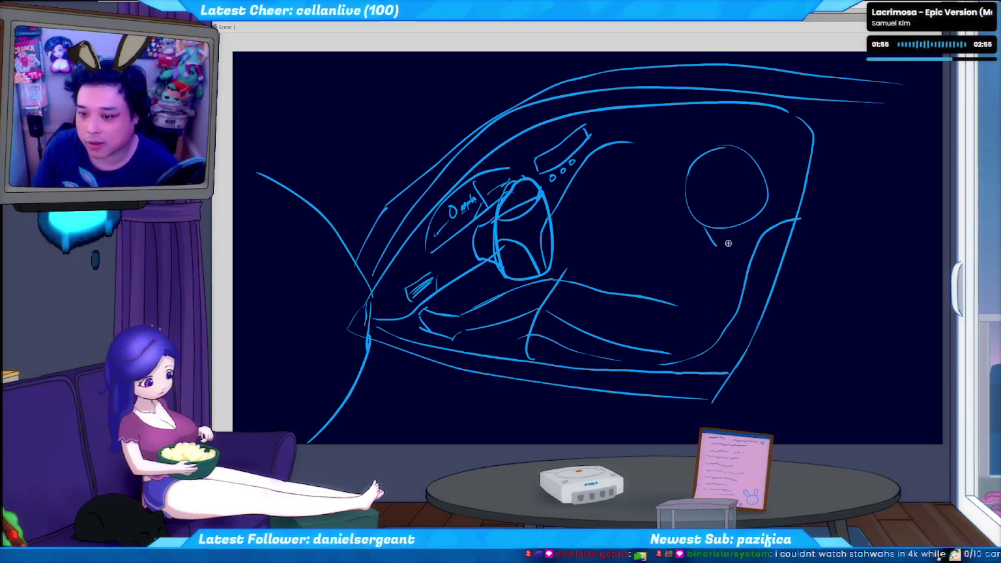
{"action": "key", "text": "ctrl+z"}
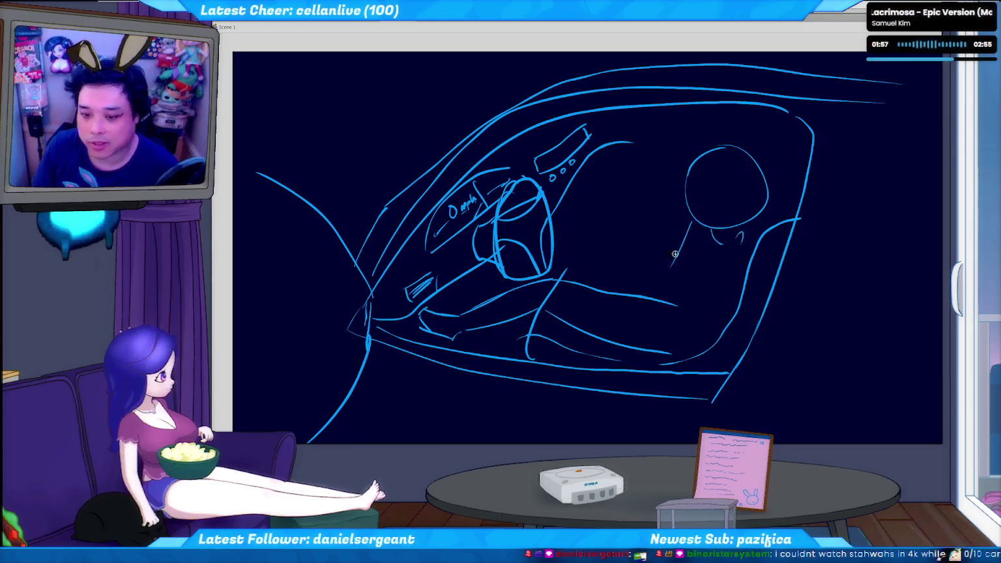
{"action": "key", "text": "ctrl+z"}
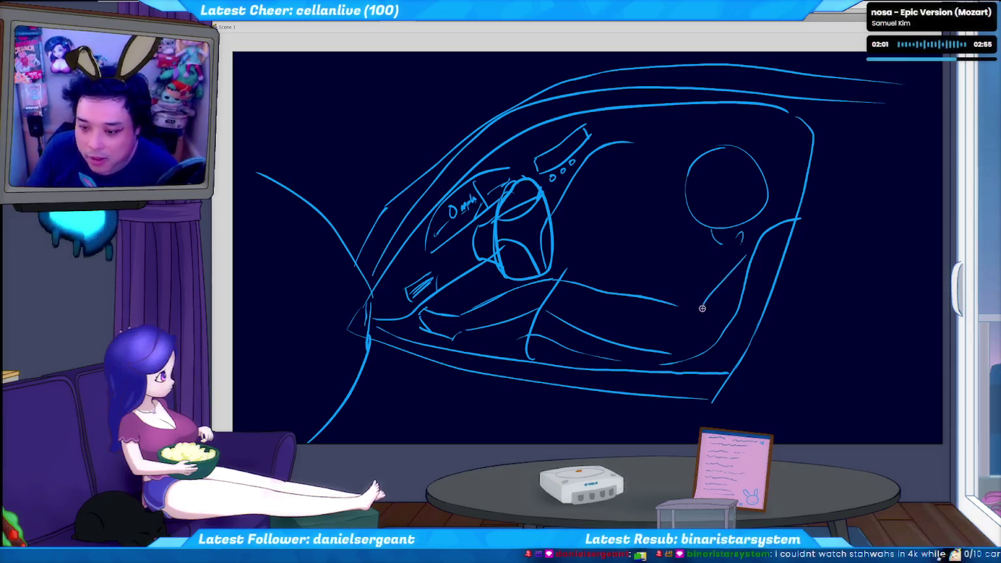
{"action": "key", "text": "ctrl+z"}
{"action": "left_click_drag", "start_coordinate": [638, 358], "coordinate": [695, 354]}
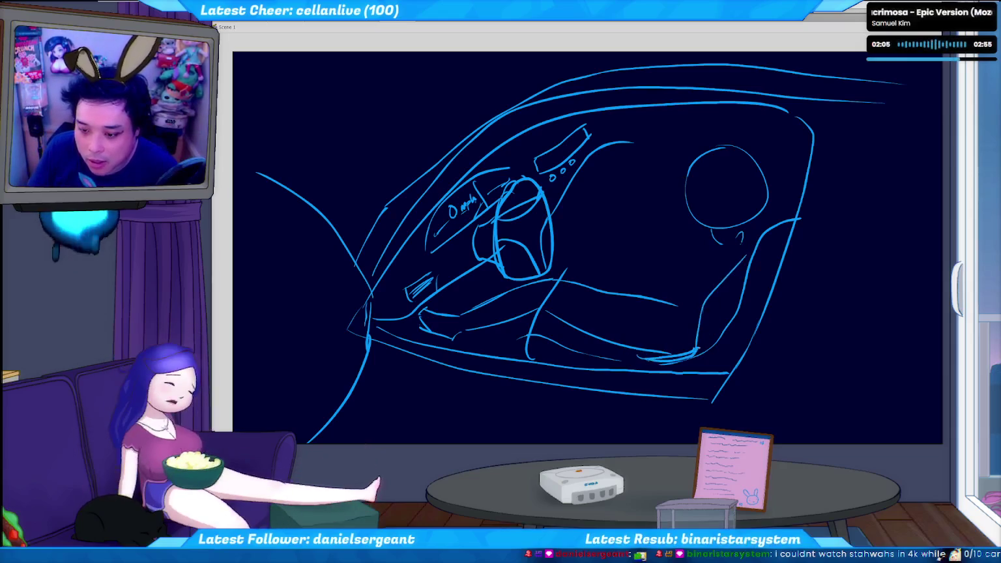
{"action": "left_click_drag", "start_coordinate": [702, 306], "coordinate": [696, 351]}
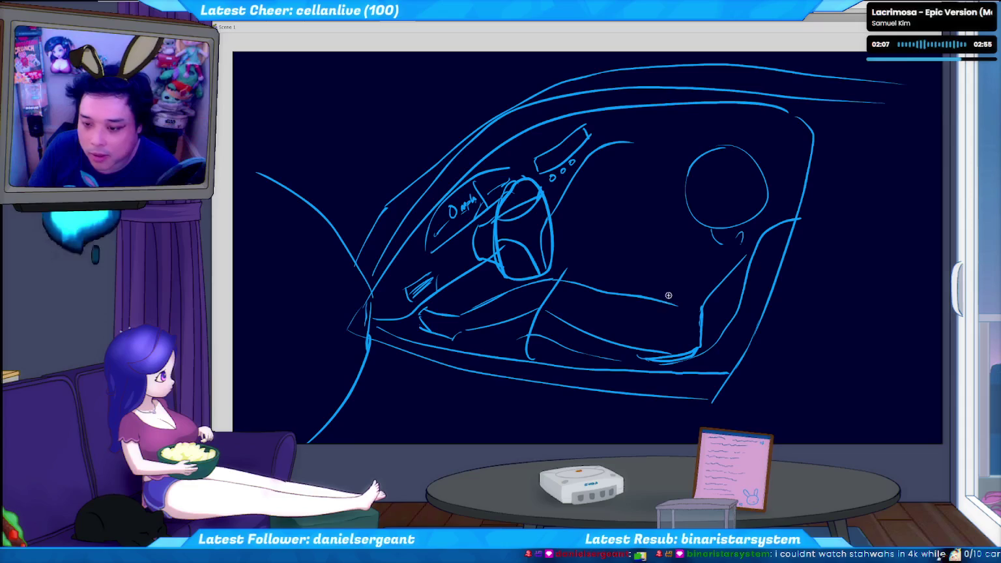
{"action": "key", "text": "ctrl+z"}
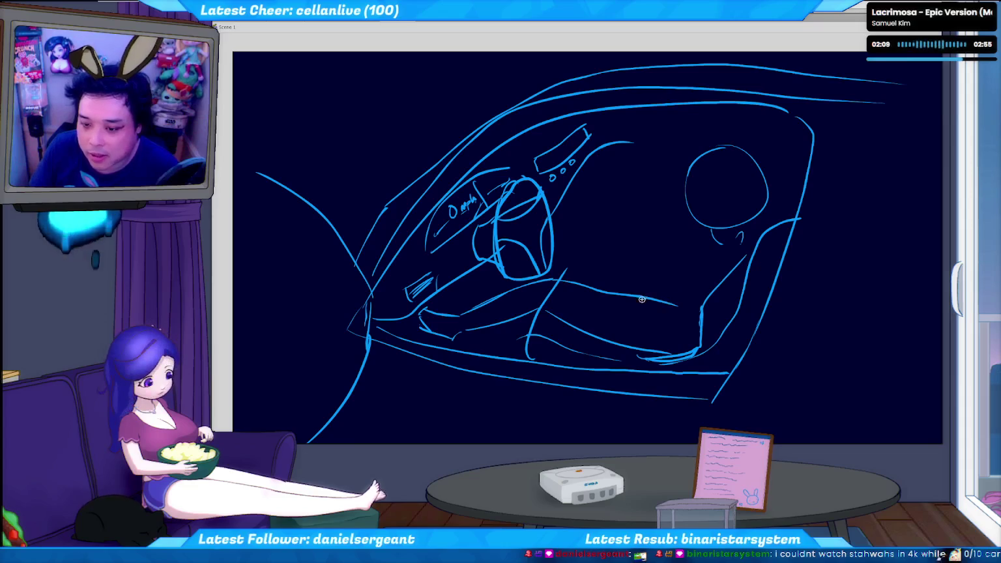
{"action": "left_click_drag", "start_coordinate": [647, 295], "coordinate": [695, 239]}
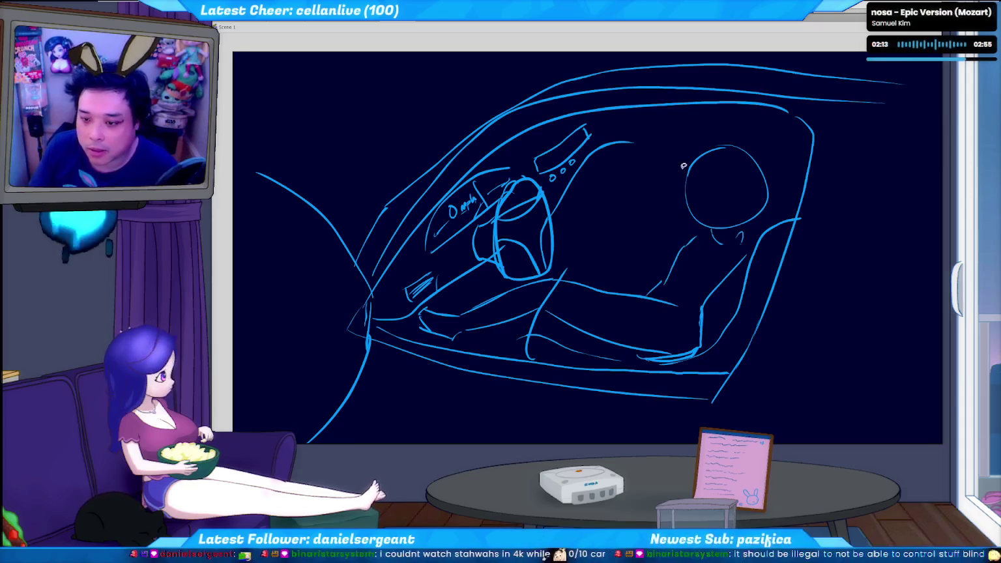
{"action": "left_click_drag", "start_coordinate": [779, 185], "coordinate": [752, 210]}
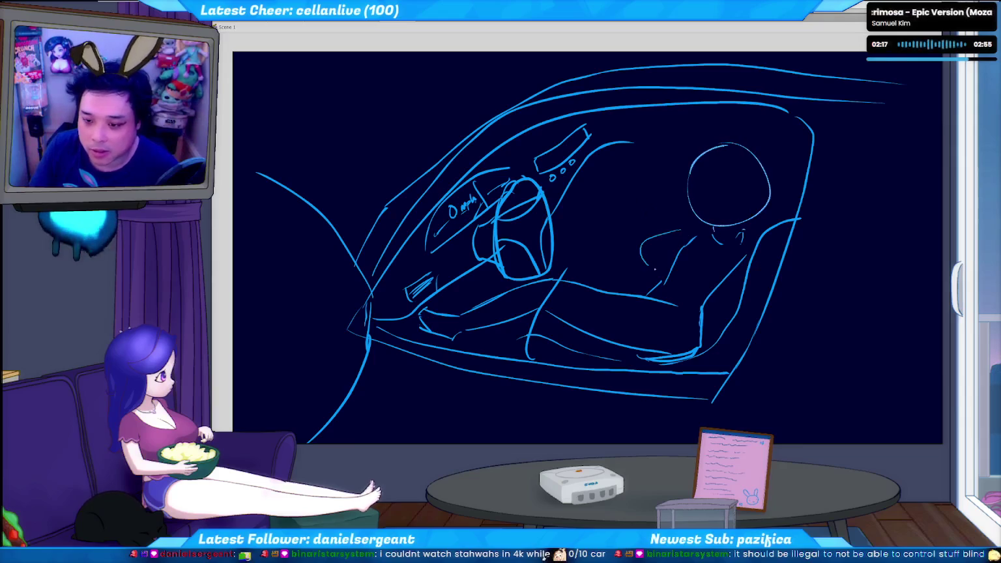
{"action": "left_click_drag", "start_coordinate": [682, 243], "coordinate": [642, 284]}
{"action": "key", "text": "ctrl+z"}
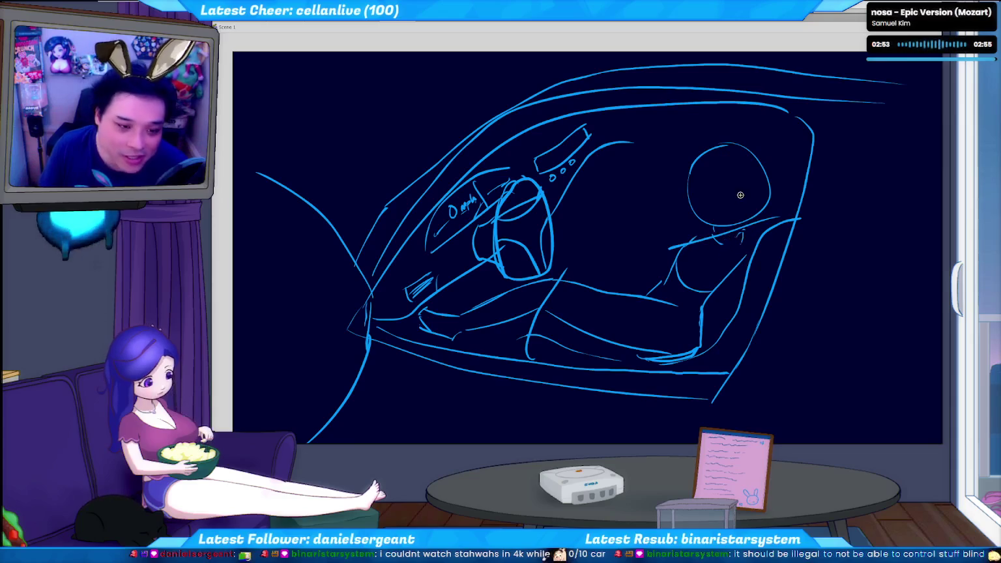
{"action": "key", "text": "ctrl+z"}
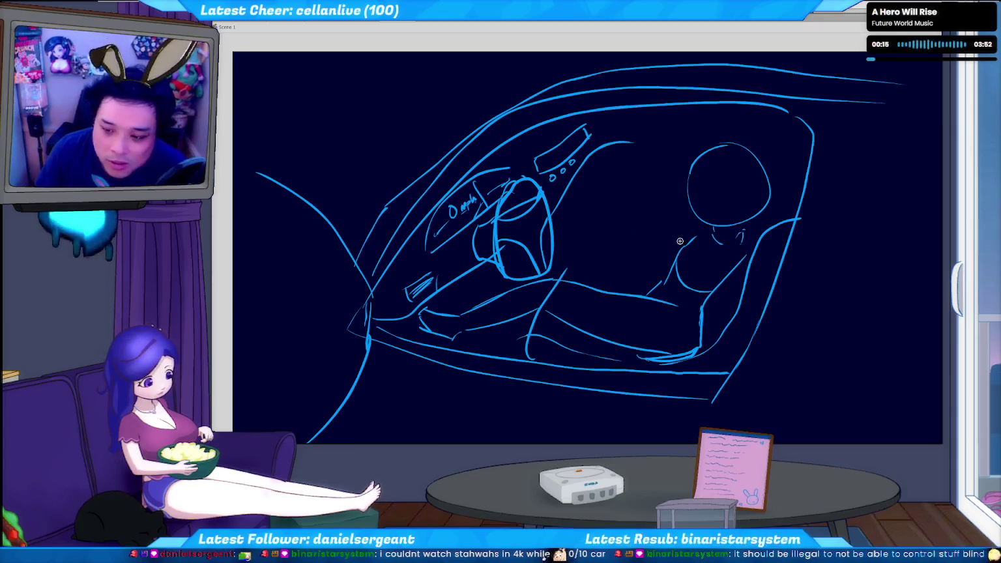
- Try shoulder and chest lines, erasing stray marks and undoing rejected strokes
{"action": "left_click_drag", "start_coordinate": [691, 233], "coordinate": [646, 253]}
{"action": "key", "text": "ctrl+z"}
{"action": "key", "text": "ctrl+z"}
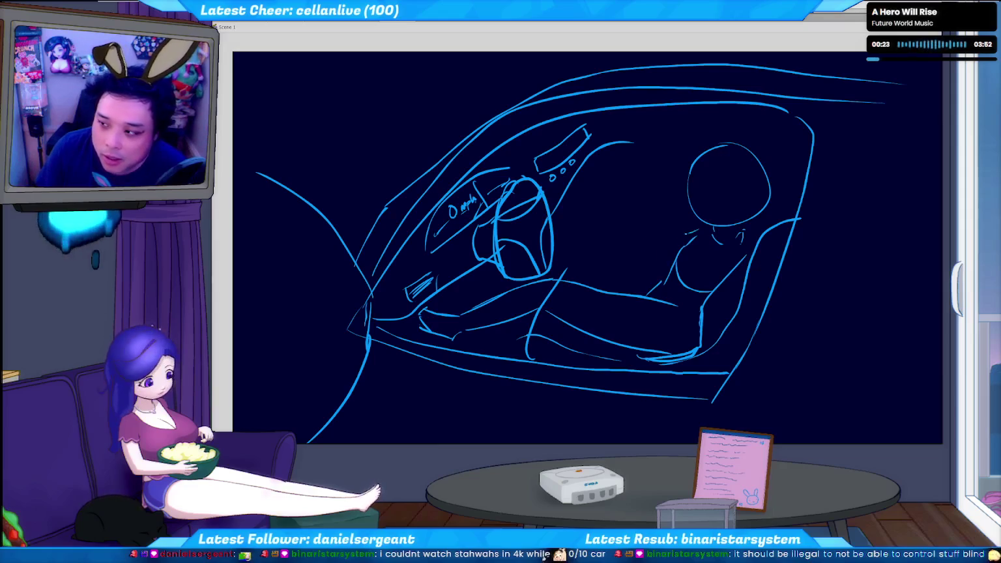
{"action": "mouse_move", "coordinate": [660, 242]}
{"action": "left_mouse_down"}
{"action": "mouse_move", "coordinate": [692, 231]}
{"action": "mouse_move", "coordinate": [671, 234]}
{"action": "left_mouse_up"}
{"action": "key", "text": "ctrl+z"}
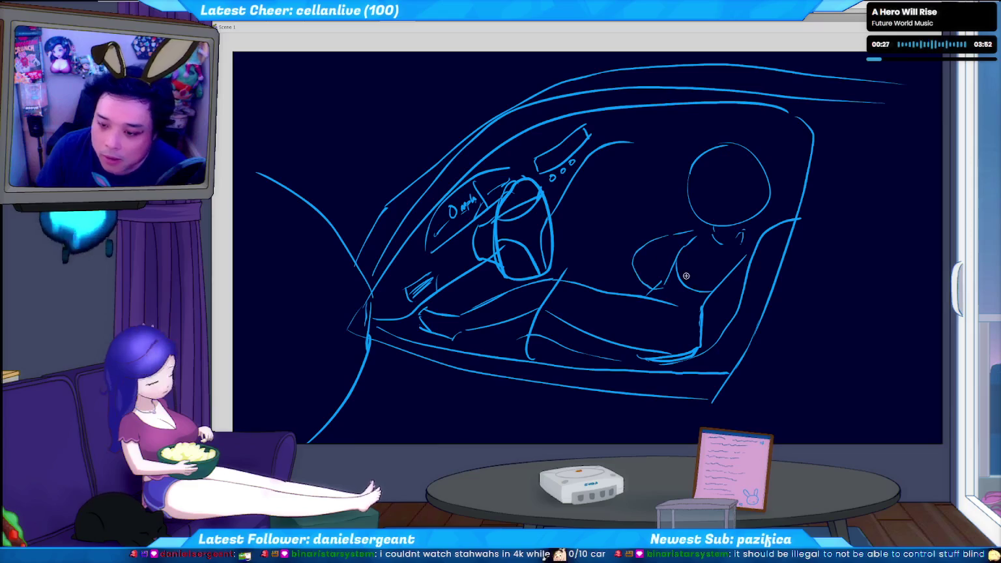
{"action": "left_click_drag", "start_coordinate": [662, 288], "coordinate": [696, 313]}
{"action": "key", "text": "ctrl+z"}
{"action": "key", "text": "ctrl+z"}
{"action": "left_click_drag", "start_coordinate": [678, 260], "coordinate": [701, 292]}
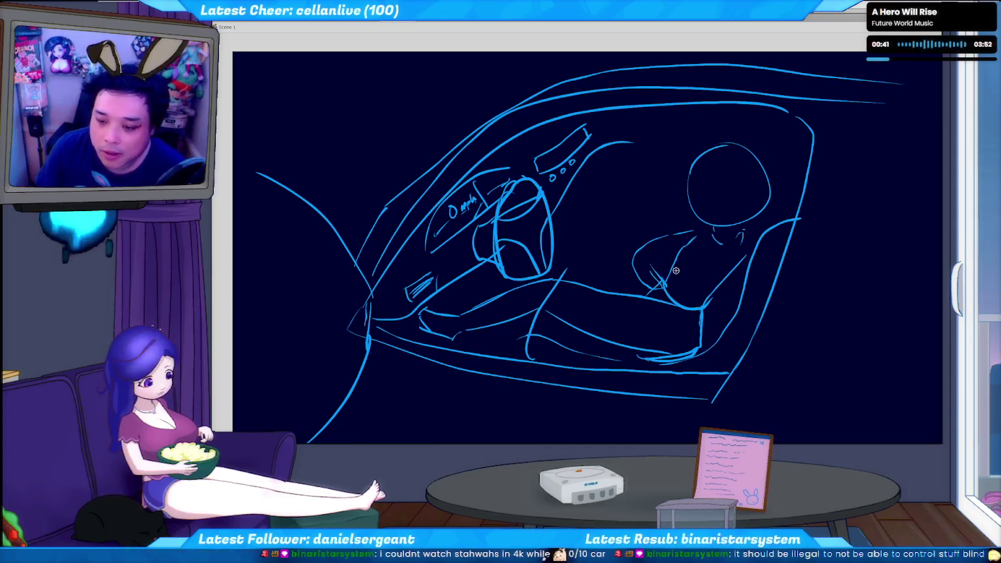
{"action": "key", "text": "ctrl+z"}
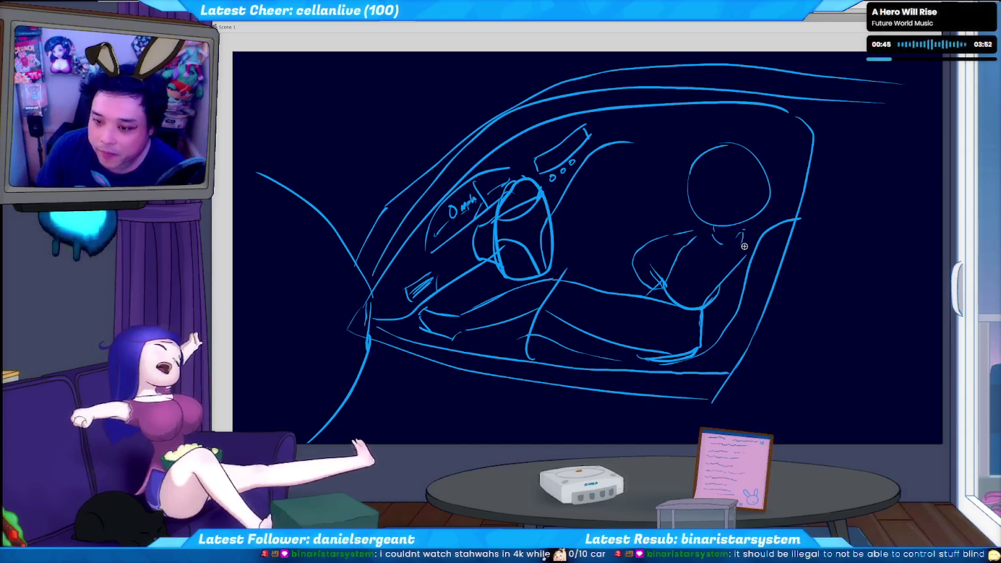
- Draw the arm down from the shoulder, the hands on the lap, and the chin outline
{"action": "mouse_move", "coordinate": [726, 243]}
{"action": "left_mouse_down"}
{"action": "mouse_move", "coordinate": [709, 302]}
{"action": "mouse_move", "coordinate": [665, 318]}
{"action": "left_mouse_up"}
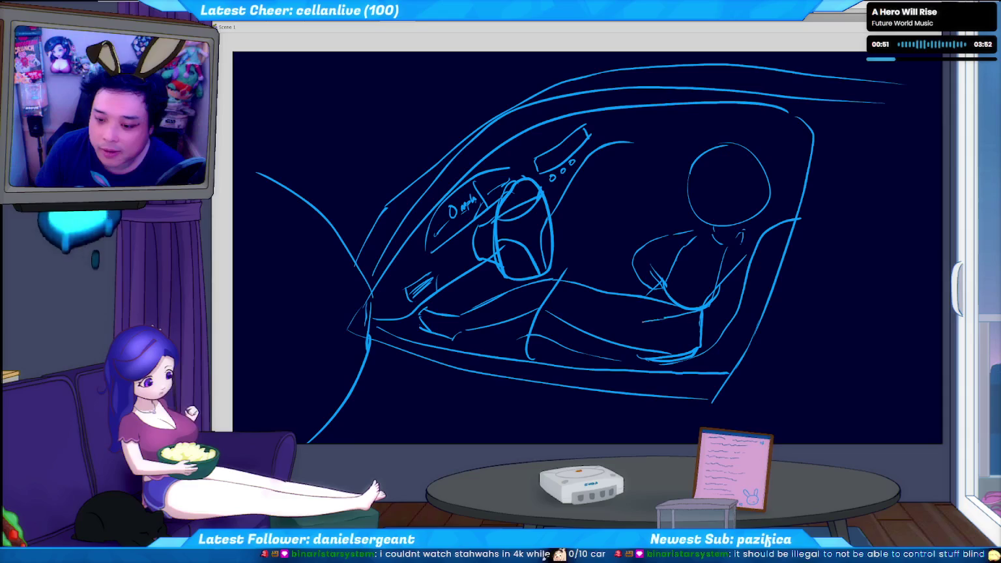
{"action": "left_click_drag", "start_coordinate": [643, 320], "coordinate": [618, 324]}
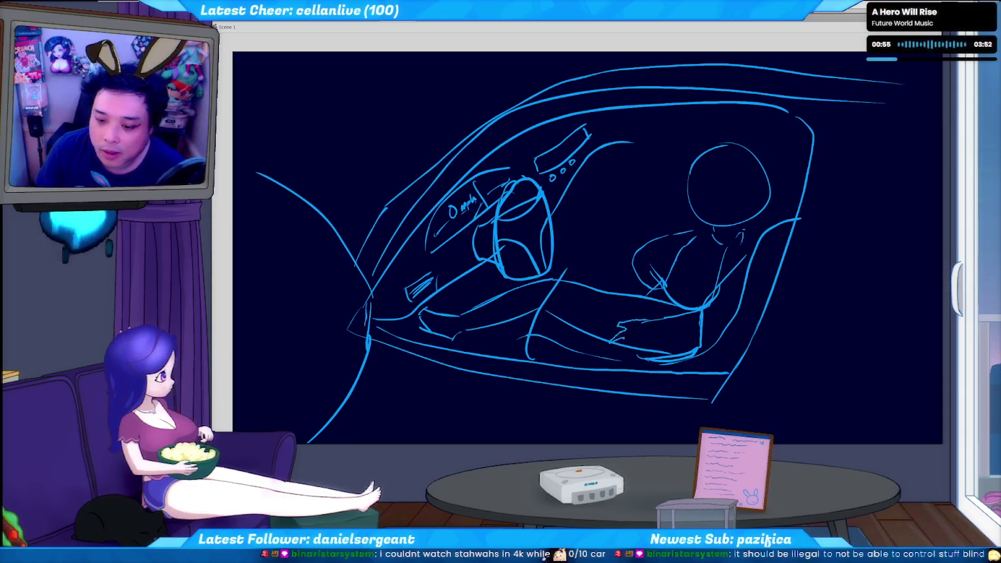
{"action": "left_click_drag", "start_coordinate": [636, 346], "coordinate": [717, 324]}
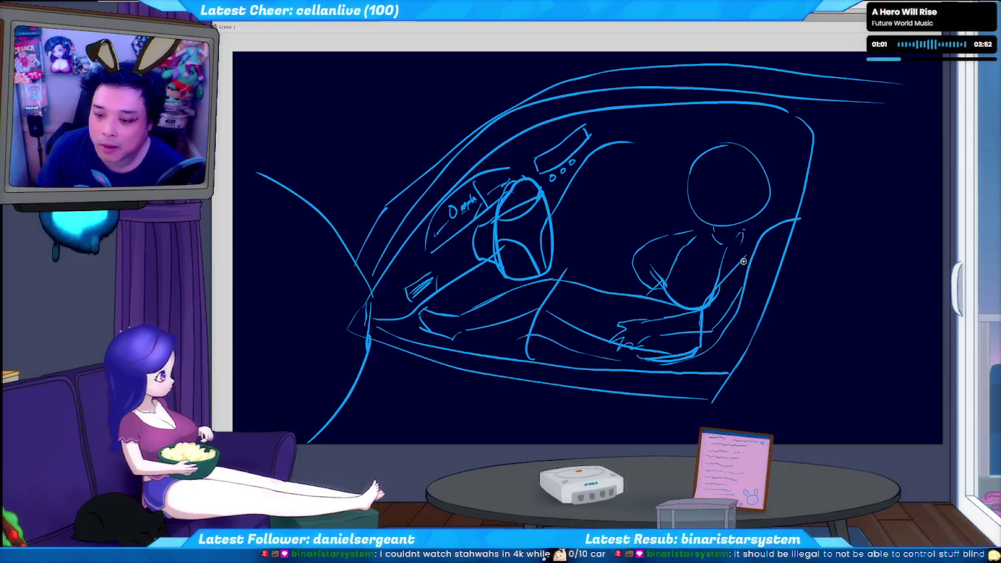
{"action": "left_click_drag", "start_coordinate": [740, 264], "coordinate": [717, 301]}
{"action": "key", "text": "ctrl+z"}
{"action": "left_click_drag", "start_coordinate": [666, 280], "coordinate": [701, 236]}
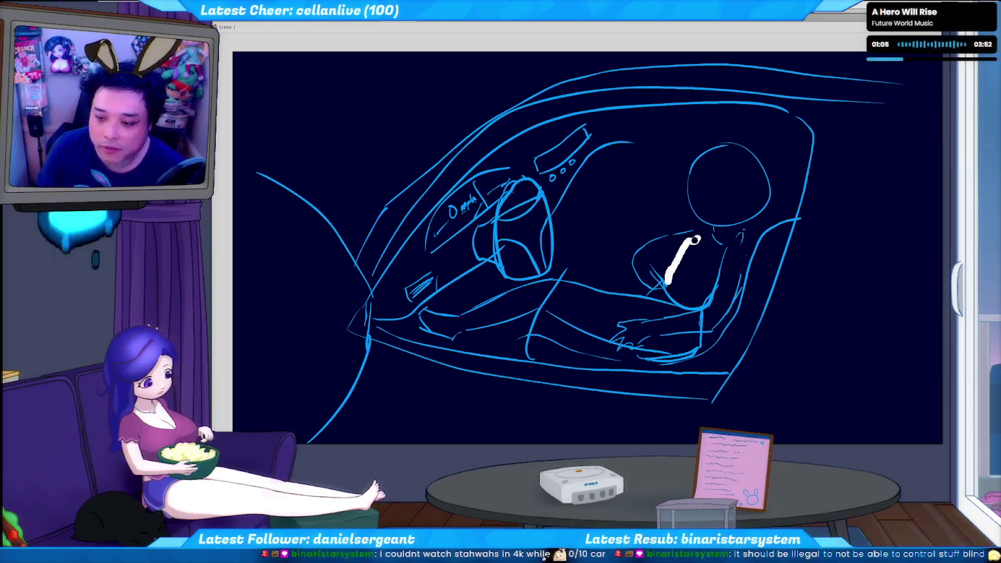
{"action": "key", "text": "ctrl+z"}
{"action": "left_click_drag", "start_coordinate": [687, 196], "coordinate": [702, 225]}
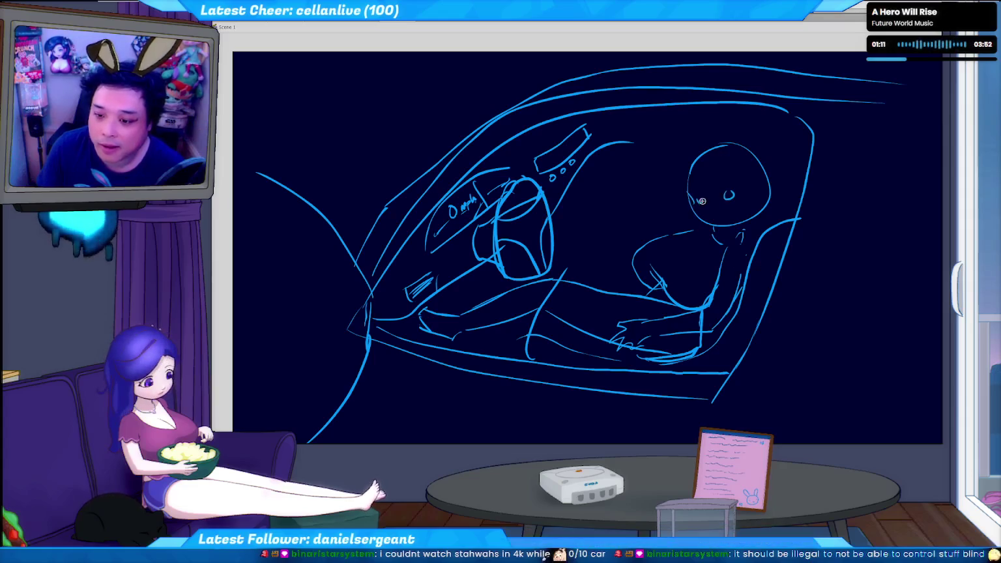
- Draw the mouth and hair across the head top, then shift and tilt the head strokes
{"action": "left_click_drag", "start_coordinate": [715, 213], "coordinate": [735, 211]}
{"action": "mouse_move", "coordinate": [658, 209]}
{"action": "left_mouse_down"}
{"action": "mouse_move", "coordinate": [713, 182]}
{"action": "mouse_move", "coordinate": [678, 196]}
{"action": "mouse_move", "coordinate": [685, 189]}
{"action": "left_mouse_up"}
{"action": "key", "text": "ctrl+z"}
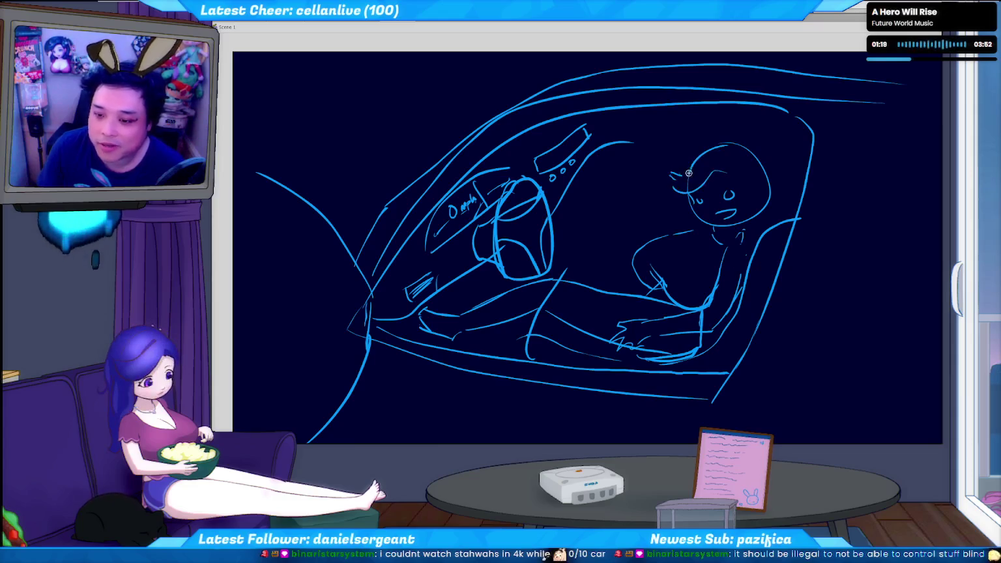
{"action": "left_click_drag", "start_coordinate": [690, 172], "coordinate": [751, 185]}
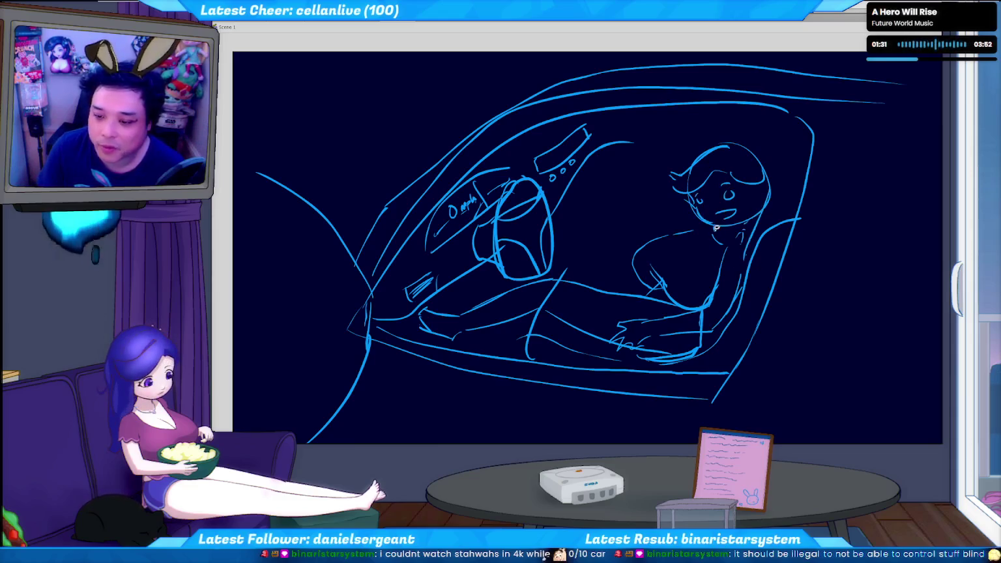
{"action": "mouse_move", "coordinate": [691, 221]}
{"action": "left_mouse_down"}
{"action": "mouse_move", "coordinate": [704, 194]}
{"action": "mouse_move", "coordinate": [719, 242]}
{"action": "left_mouse_up"}
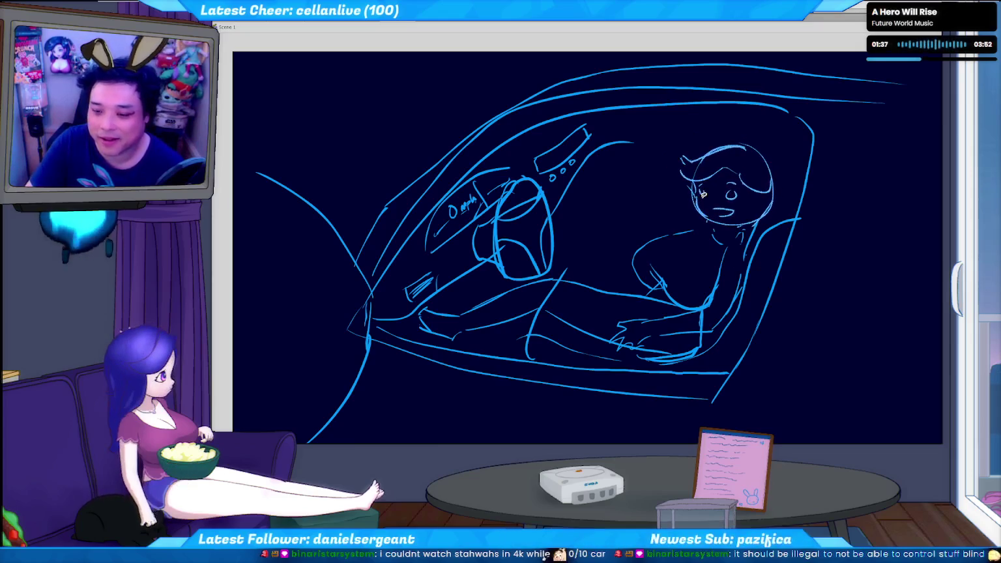
{"action": "key", "text": "Return"}
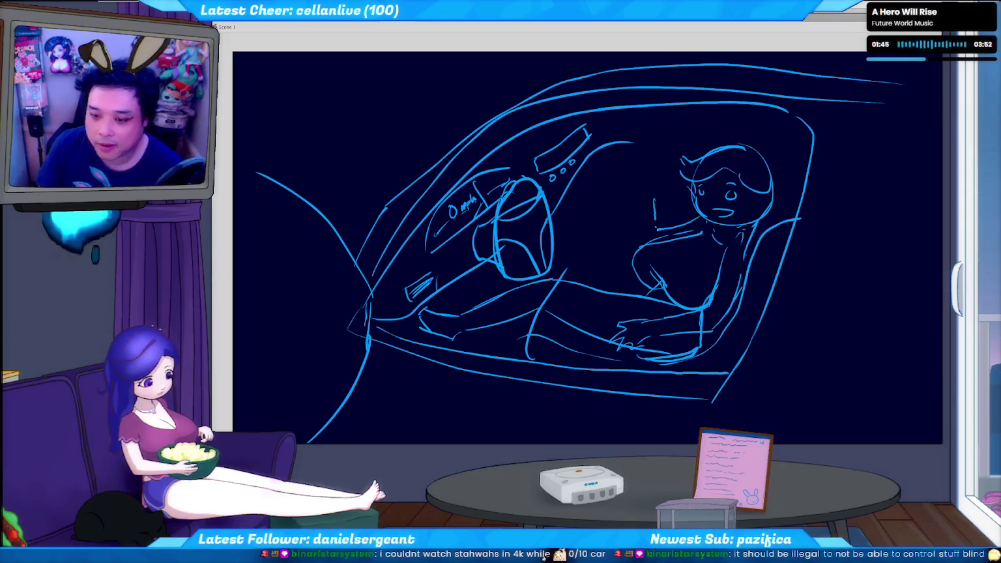
- Draw a raised forearm with fingers beside the head, plus leg and foot lines toward the pedals
{"action": "left_click_drag", "start_coordinate": [643, 193], "coordinate": [639, 240]}
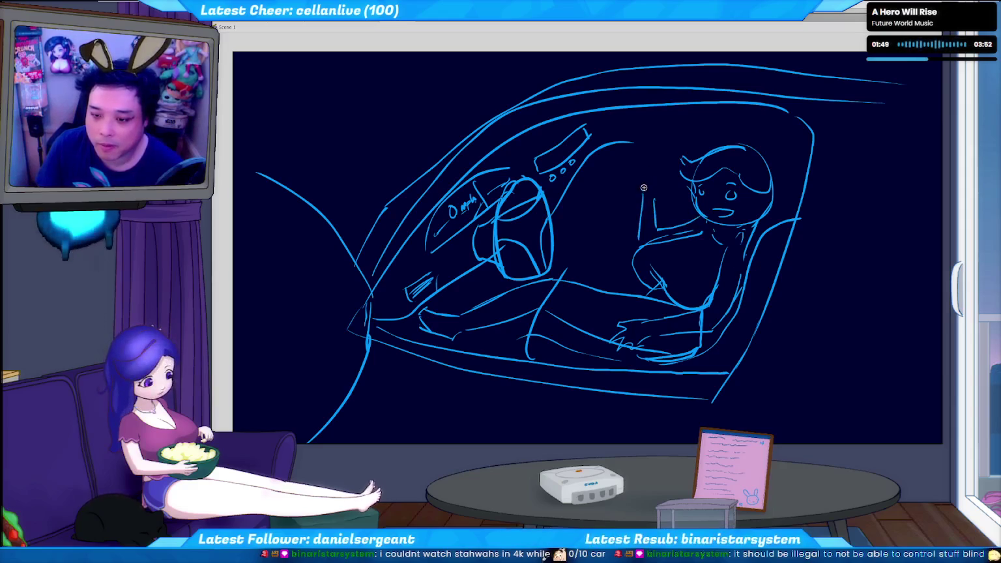
{"action": "mouse_move", "coordinate": [656, 181]}
{"action": "left_mouse_down"}
{"action": "mouse_move", "coordinate": [660, 161]}
{"action": "mouse_move", "coordinate": [639, 185]}
{"action": "mouse_move", "coordinate": [671, 186]}
{"action": "left_mouse_up"}
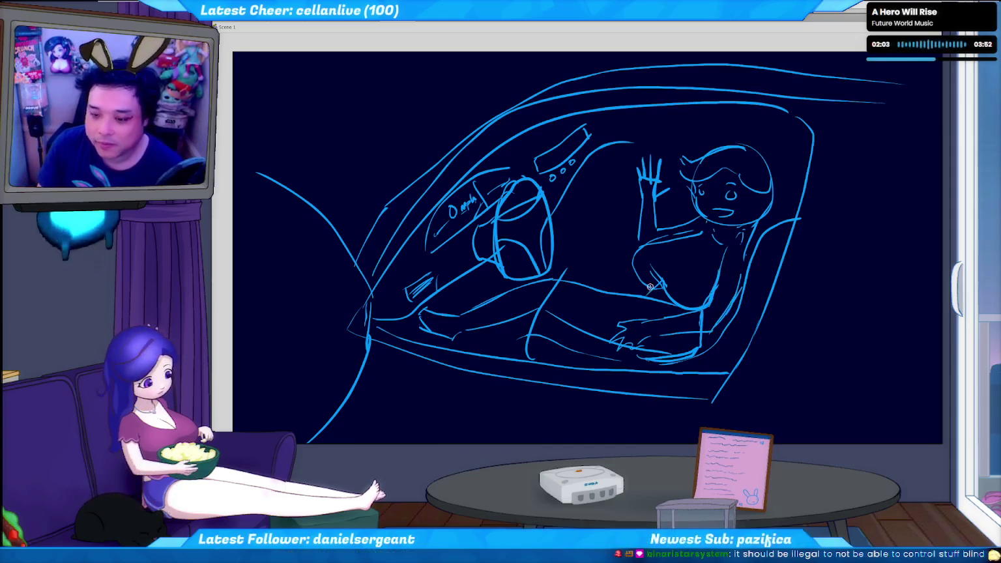
{"action": "left_click_drag", "start_coordinate": [637, 274], "coordinate": [555, 274]}
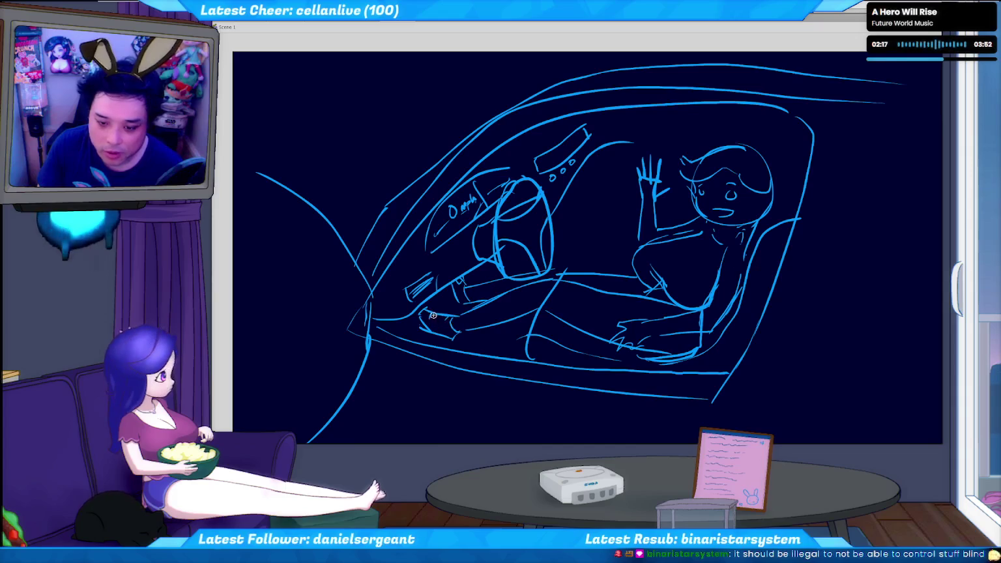
{"action": "left_click_drag", "start_coordinate": [432, 318], "coordinate": [446, 323]}
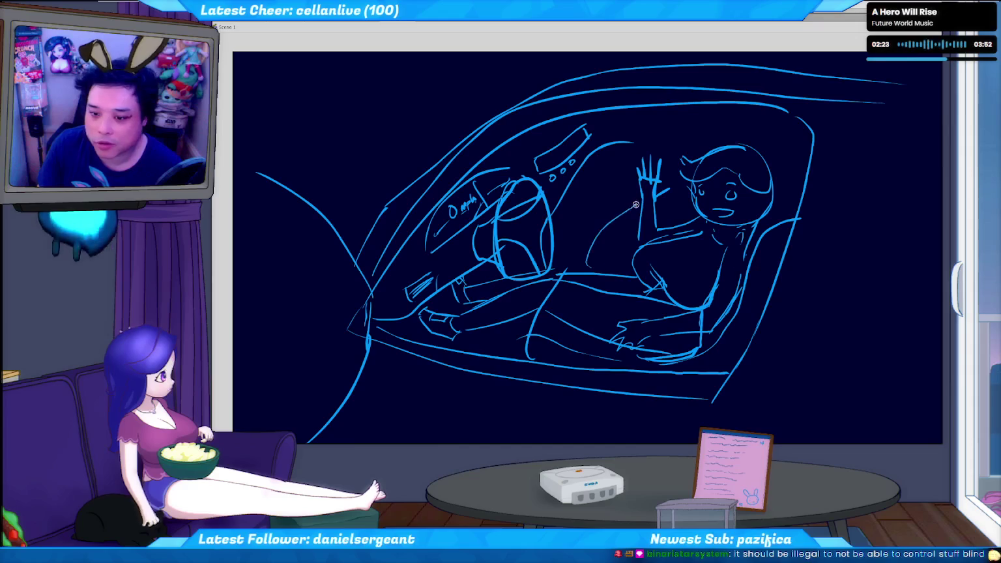
- Brush the seat back, headrest edge, and long rear-body and door strokes right of the seat
{"action": "mouse_move", "coordinate": [637, 204]}
{"action": "left_mouse_down"}
{"action": "mouse_move", "coordinate": [588, 257]}
{"action": "mouse_move", "coordinate": [621, 261]}
{"action": "left_mouse_up"}
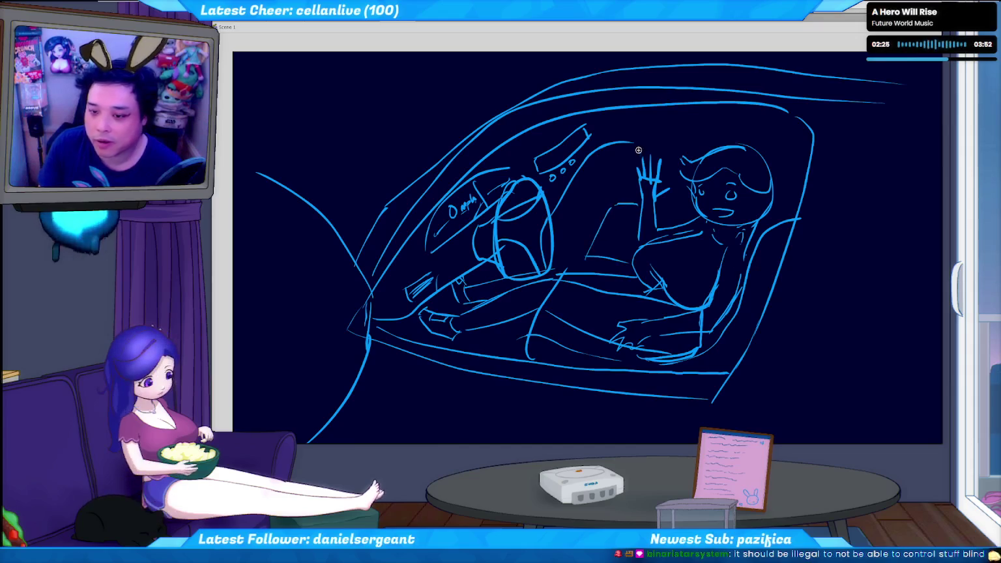
{"action": "left_click_drag", "start_coordinate": [611, 180], "coordinate": [638, 185]}
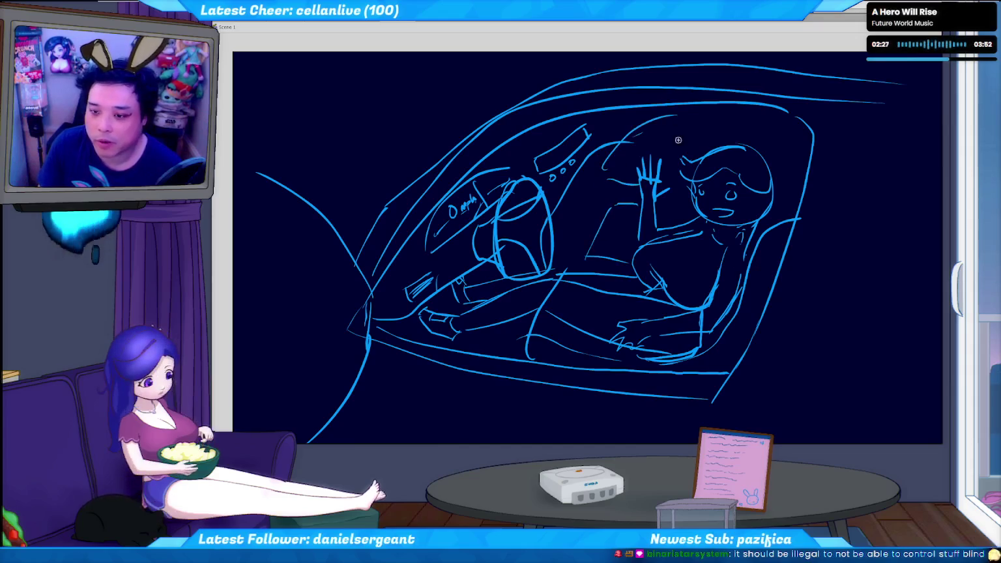
{"action": "left_click_drag", "start_coordinate": [773, 169], "coordinate": [774, 134]}
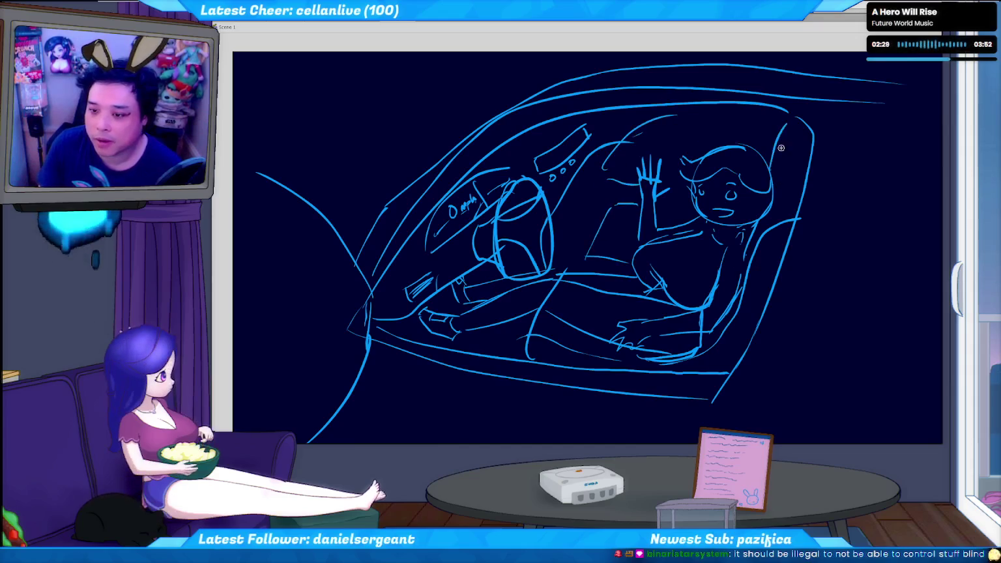
{"action": "mouse_move", "coordinate": [860, 158]}
{"action": "left_mouse_down"}
{"action": "mouse_move", "coordinate": [814, 319]}
{"action": "mouse_move", "coordinate": [940, 366]}
{"action": "left_mouse_up"}
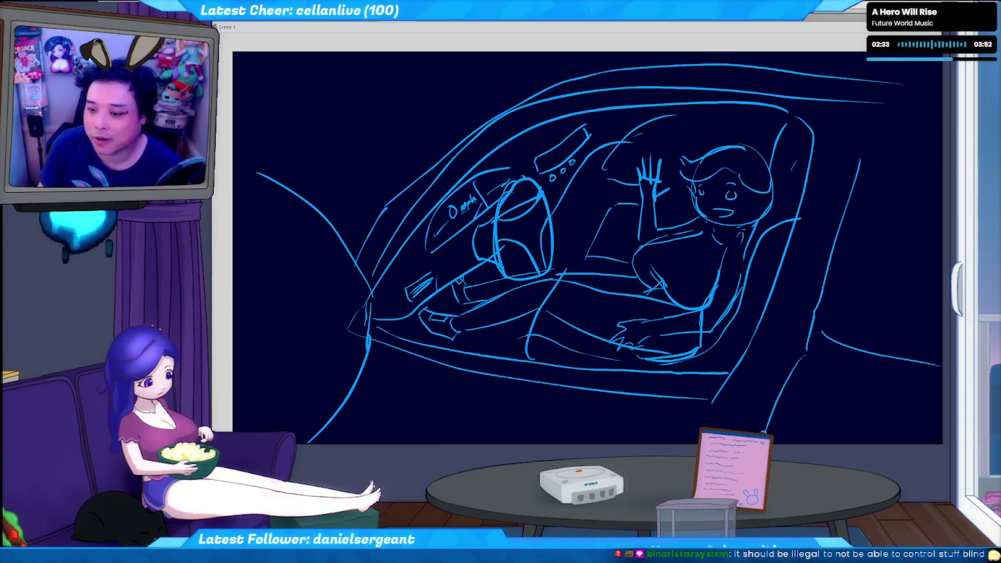
{"action": "left_click_drag", "start_coordinate": [794, 333], "coordinate": [770, 427]}
{"action": "left_click_drag", "start_coordinate": [745, 388], "coordinate": [720, 427]}
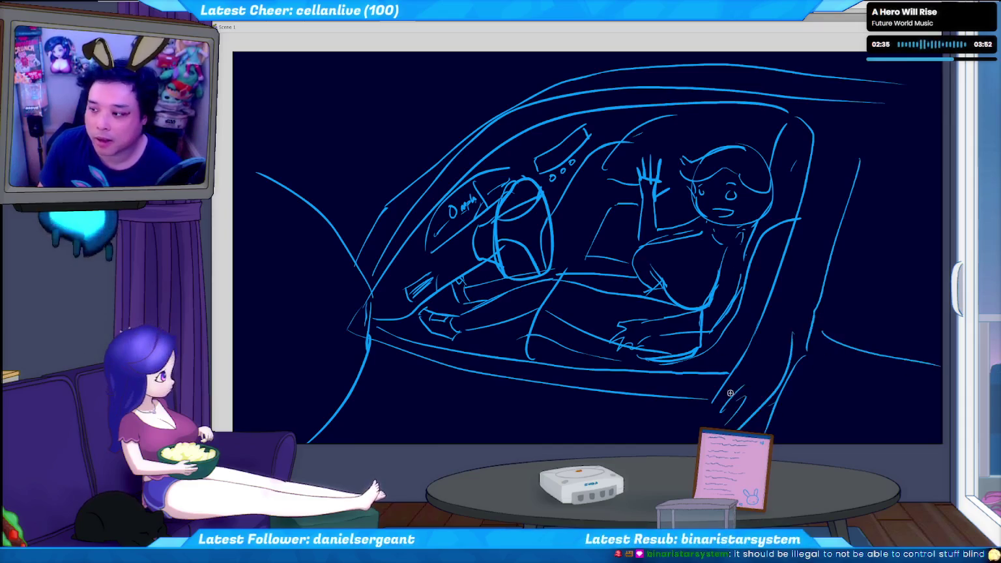
{"action": "left_click_drag", "start_coordinate": [781, 323], "coordinate": [760, 313]}
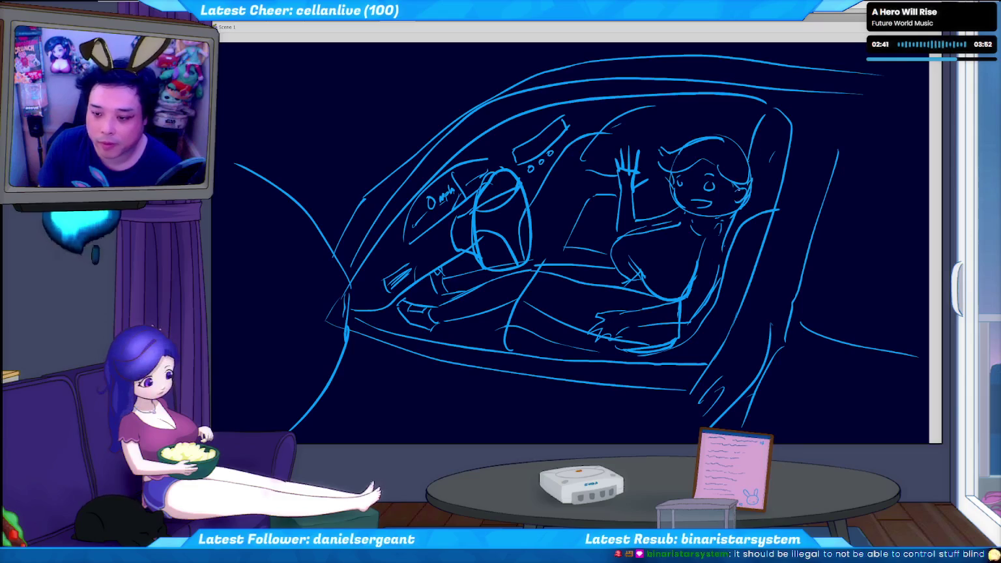
- Add a hair stroke along the right side of the face and save the file
{"action": "left_click_drag", "start_coordinate": [736, 194], "coordinate": [726, 232]}
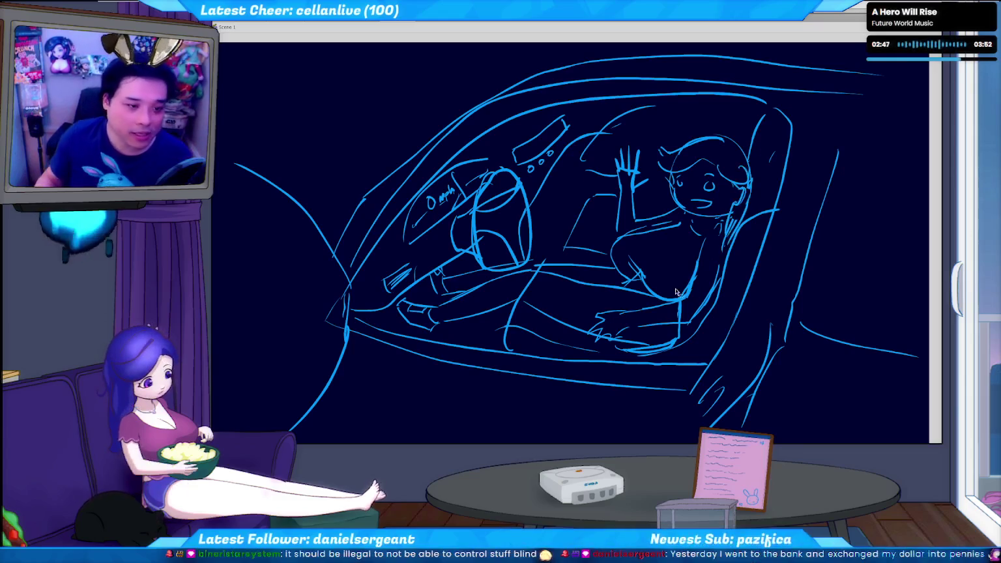
{"action": "key", "text": "ctrl+s"}
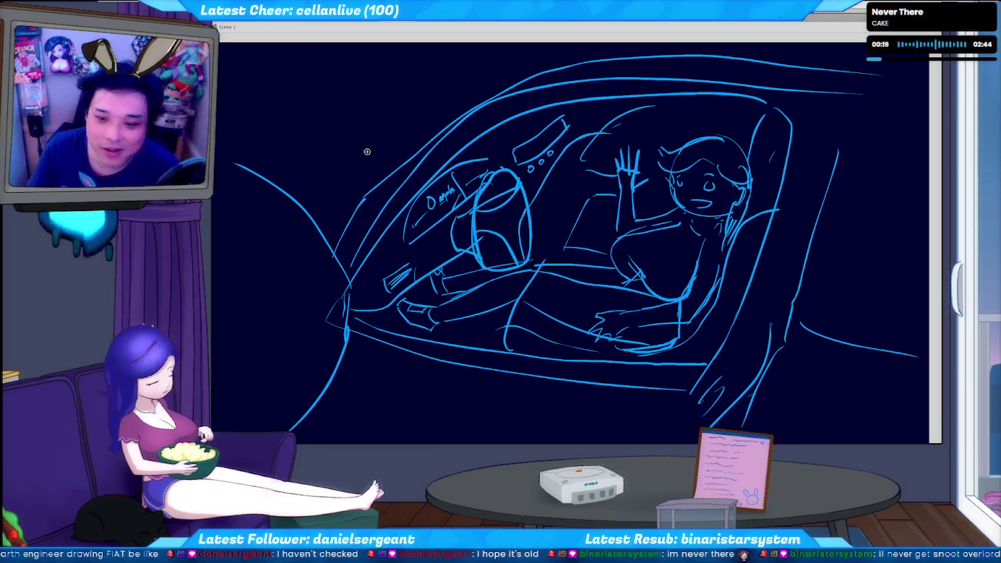
- Add a long stroke across the car and a chest-to-shoulder stroke on the driver, then save
{"action": "left_click_drag", "start_coordinate": [344, 359], "coordinate": [669, 438]}
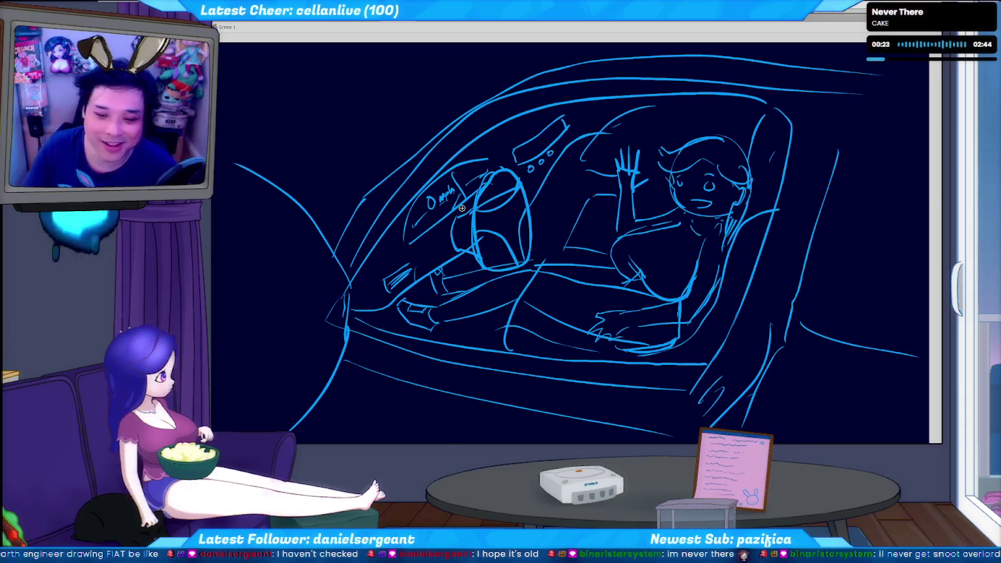
{"action": "scroll", "coordinate": [461, 208], "scroll_direction": "down", "scroll_amount": 3}
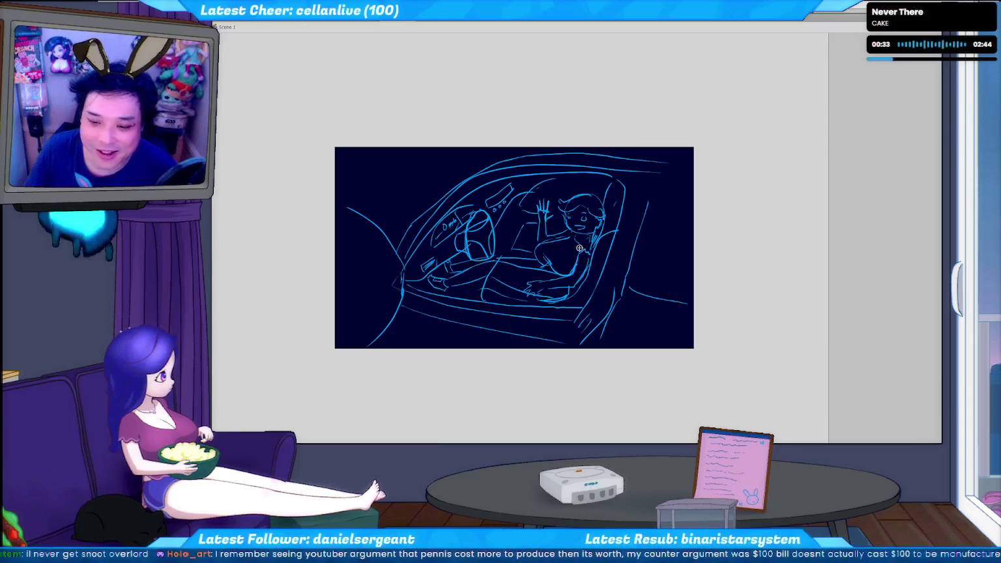
{"action": "left_click_drag", "start_coordinate": [551, 247], "coordinate": [581, 238]}
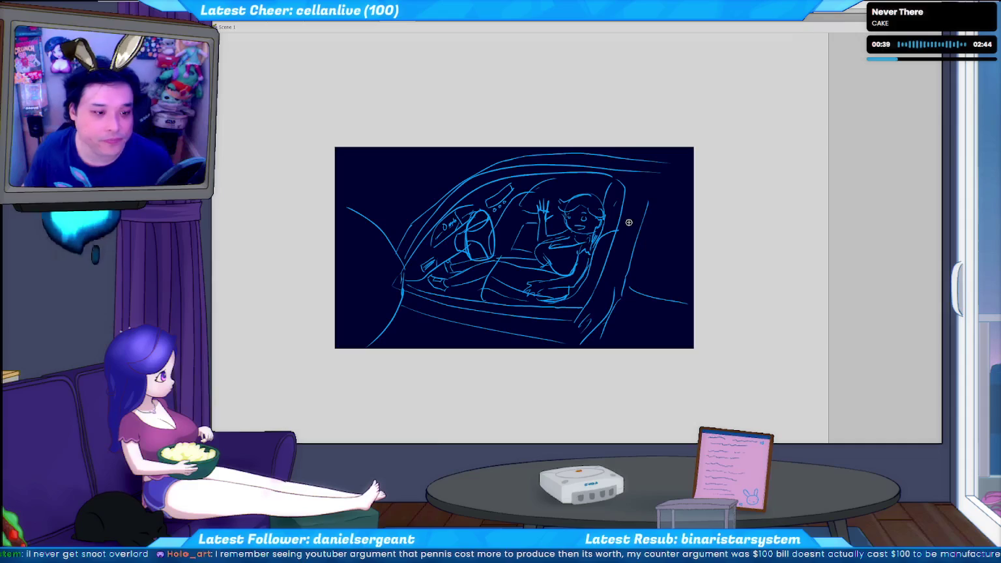
{"action": "key", "text": "ctrl+s"}
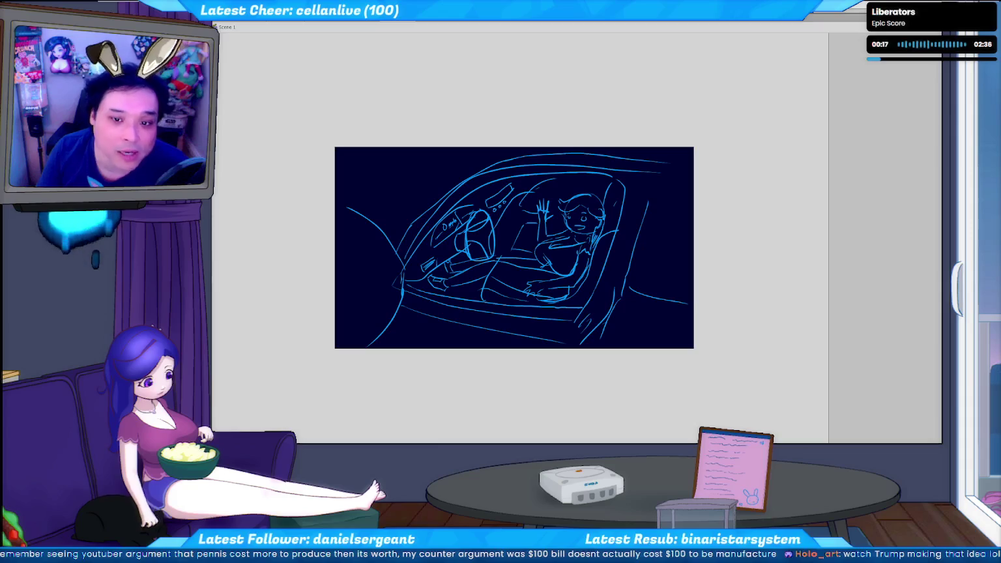
{"action": "key", "text": "ctrl+s"}
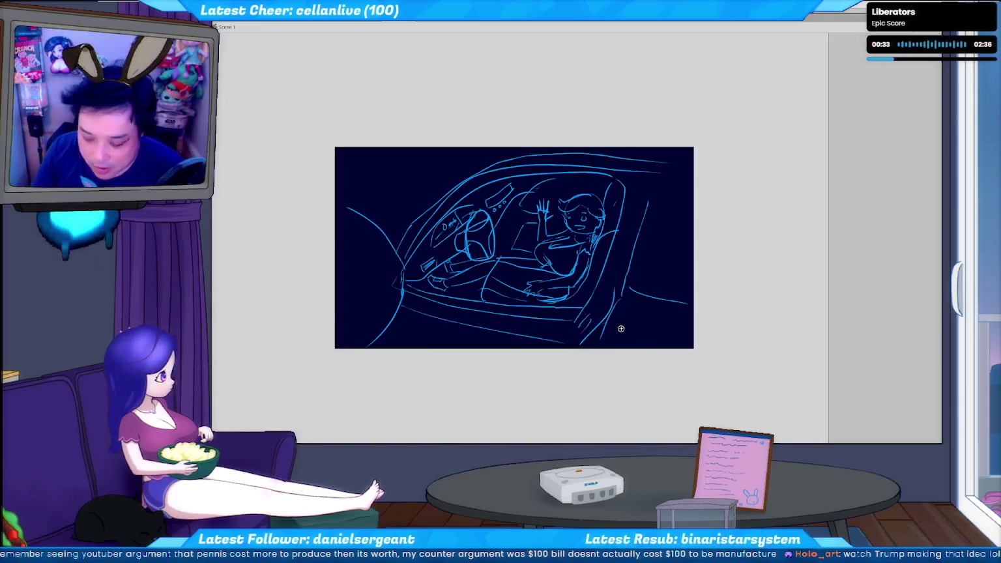
{"action": "key", "text": "ctrl+0"}
- Redraw the dashboard line shorter, extend it slightly, and save the sketch
{"action": "left_click_drag", "start_coordinate": [812, 330], "coordinate": [662, 245]}
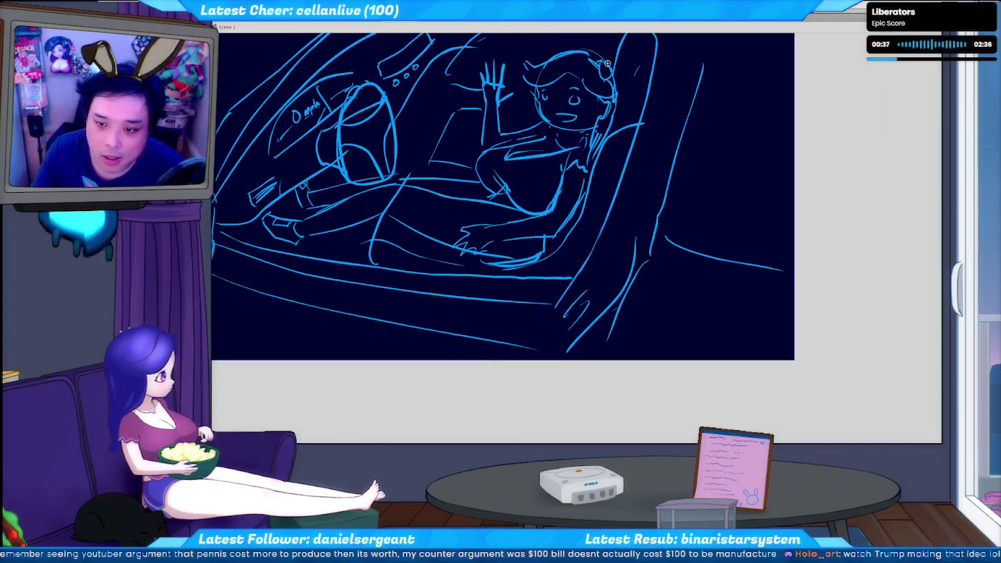
{"action": "left_click_drag", "start_coordinate": [598, 59], "coordinate": [648, 156]}
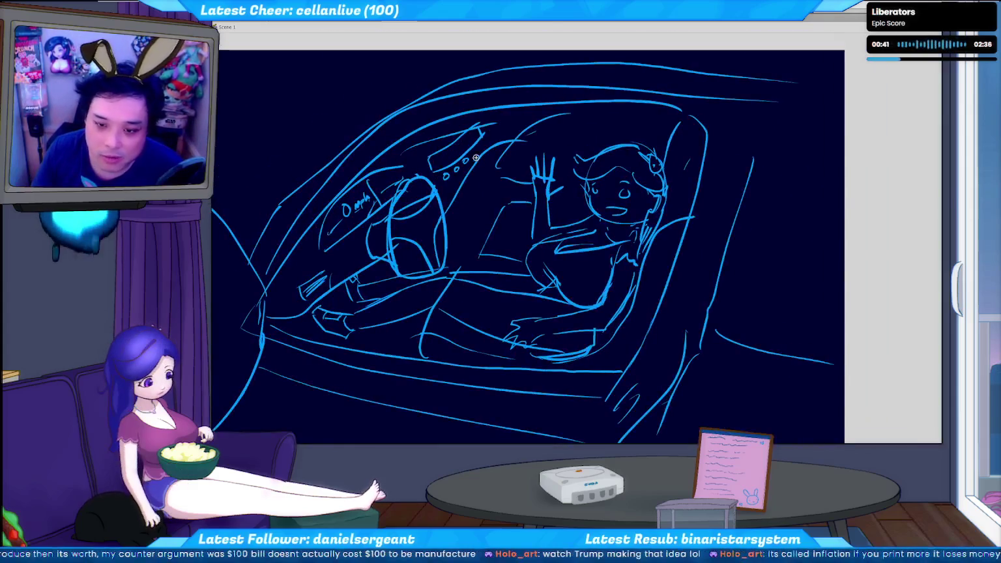
{"action": "mouse_move", "coordinate": [427, 152]}
{"action": "left_mouse_down"}
{"action": "mouse_move", "coordinate": [503, 125]}
{"action": "mouse_move", "coordinate": [489, 131]}
{"action": "left_mouse_up"}
{"action": "key", "text": "ctrl+z"}
{"action": "key", "text": "ctrl+z"}
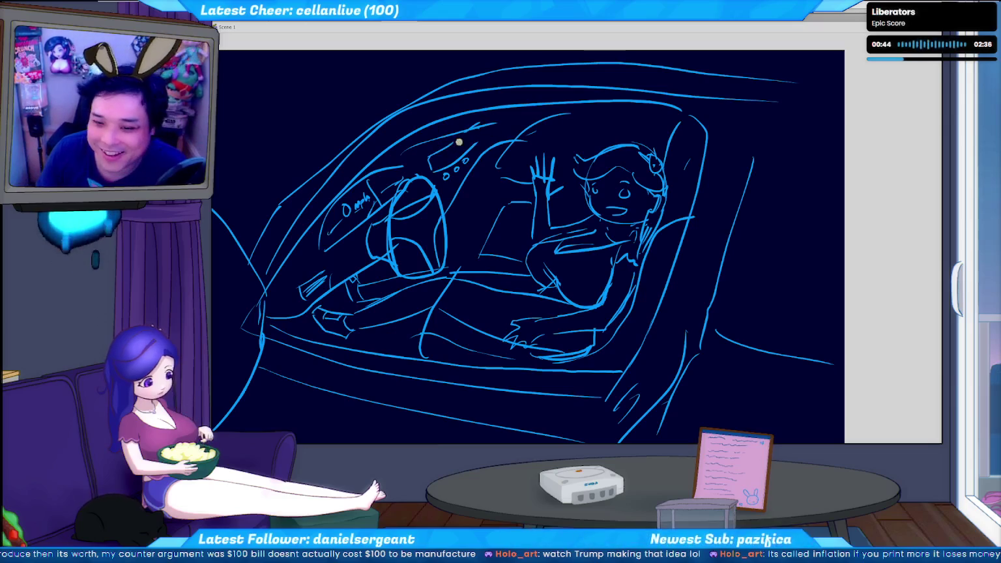
{"action": "left_click_drag", "start_coordinate": [473, 144], "coordinate": [485, 137]}
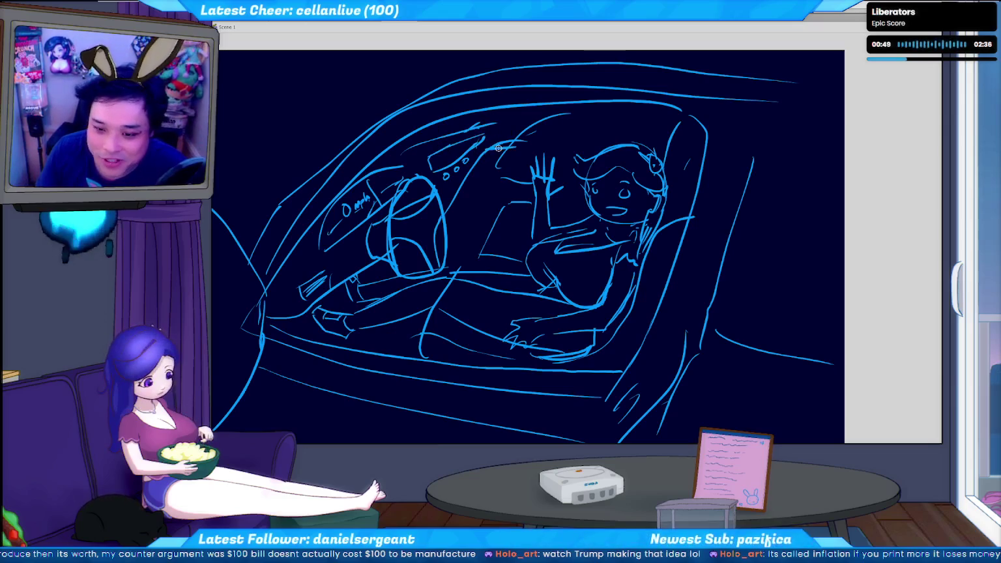
{"action": "scroll", "coordinate": [514, 235], "scroll_direction": "right", "scroll_amount": 2}
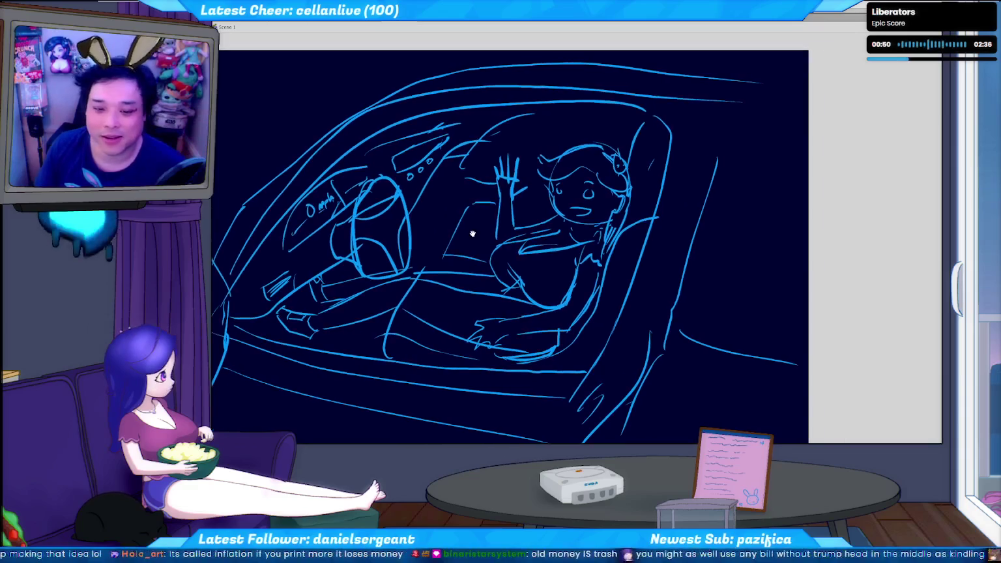
{"action": "key", "text": "ctrl+s"}
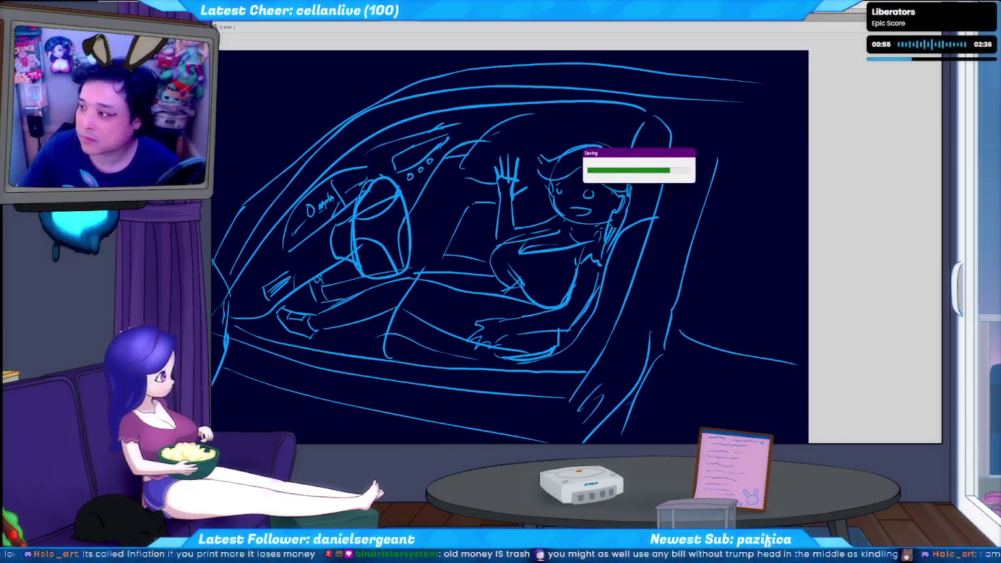
{"action": "key", "text": "ctrl+minus"}
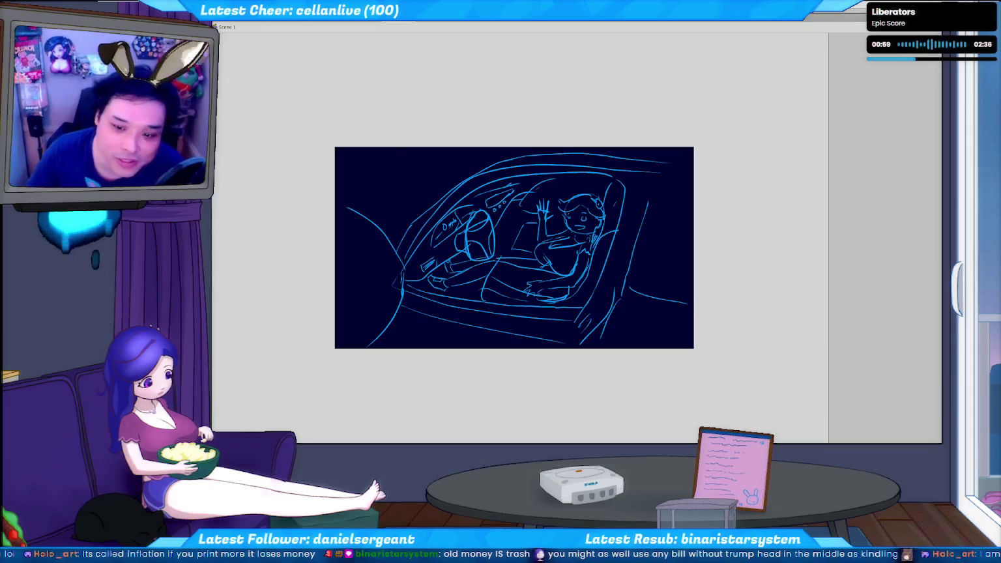
- Brush a stroke at the car sketch's top-left, then bring up the Shutterstock woman-in-car photo
{"action": "left_click_drag", "start_coordinate": [465, 176], "coordinate": [356, 187]}
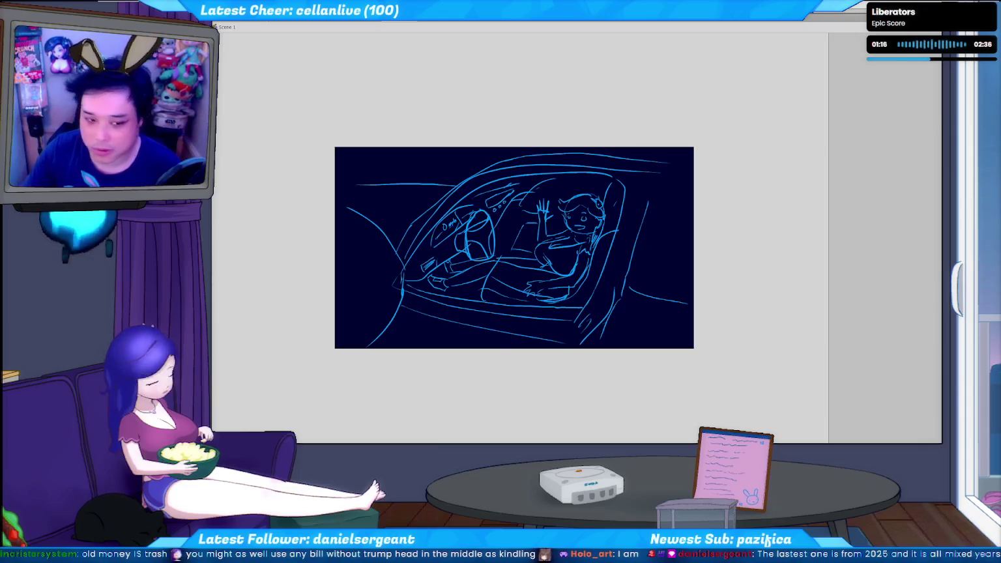
{"action": "key", "text": "alt+Tab"}
{"action": "scroll", "coordinate": [548, 228], "scroll_direction": "down", "scroll_amount": 5}
{"action": "scroll", "coordinate": [413, 61], "scroll_direction": "up", "scroll_amount": 2}
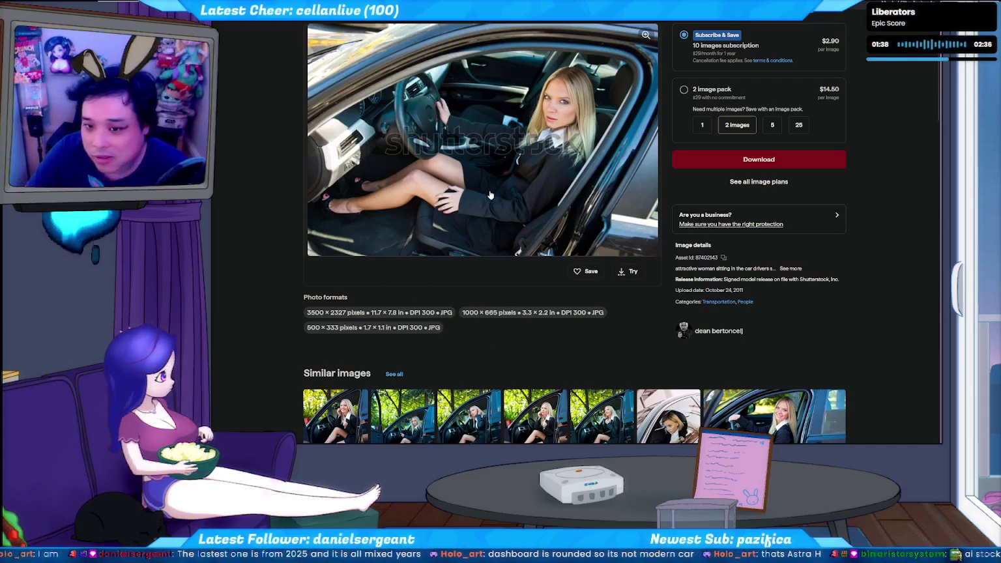
- Scroll the Shutterstock photo page down to the similar photos of women in driver's seats
{"action": "scroll", "coordinate": [482, 196], "scroll_direction": "up", "scroll_amount": 1}
{"action": "scroll", "coordinate": [492, 195], "scroll_direction": "up", "scroll_amount": 1}
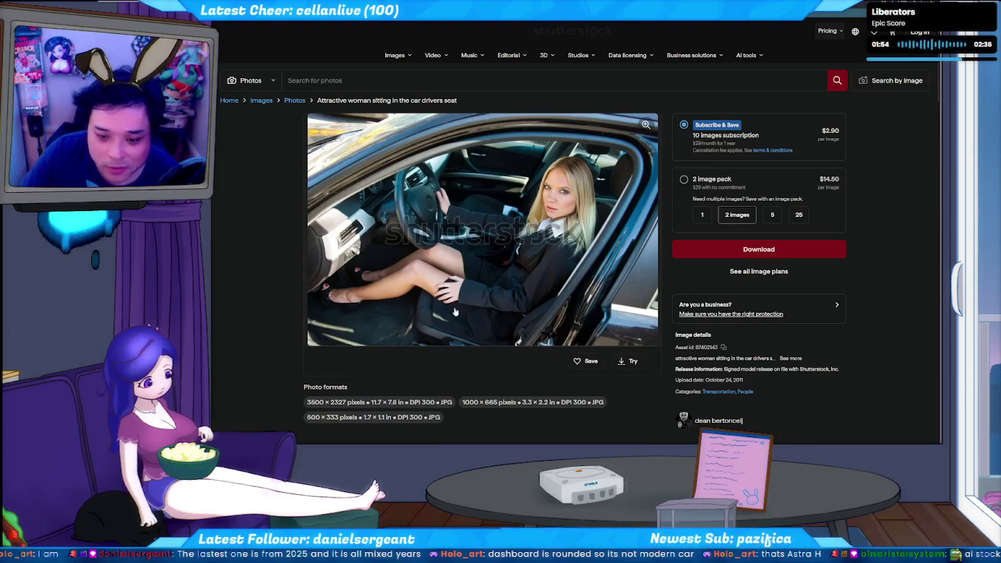
{"action": "scroll", "coordinate": [668, 295], "scroll_direction": "down", "scroll_amount": 2}
{"action": "scroll", "coordinate": [678, 261], "scroll_direction": "down", "scroll_amount": 2}
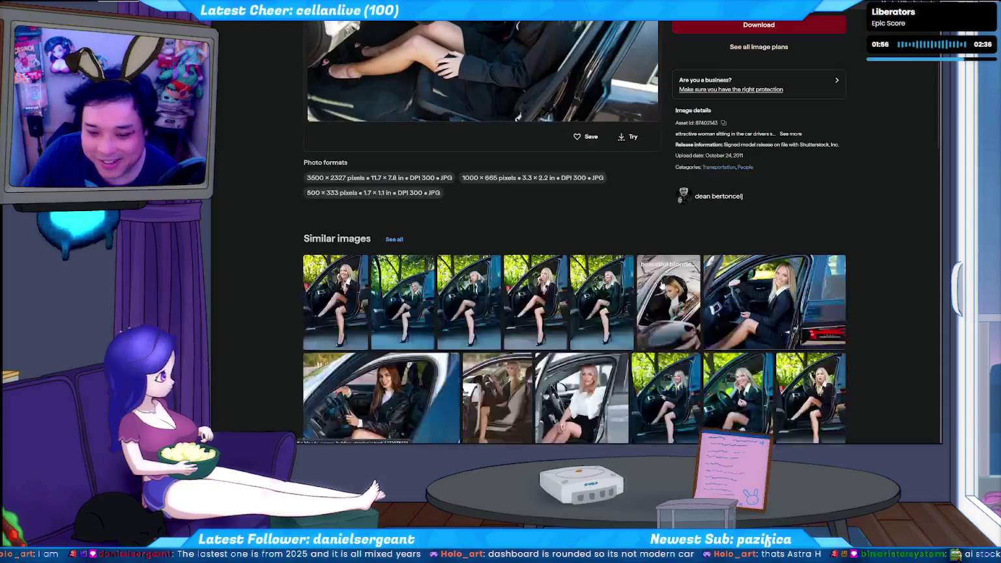
{"action": "scroll", "coordinate": [684, 221], "scroll_direction": "down", "scroll_amount": 2}
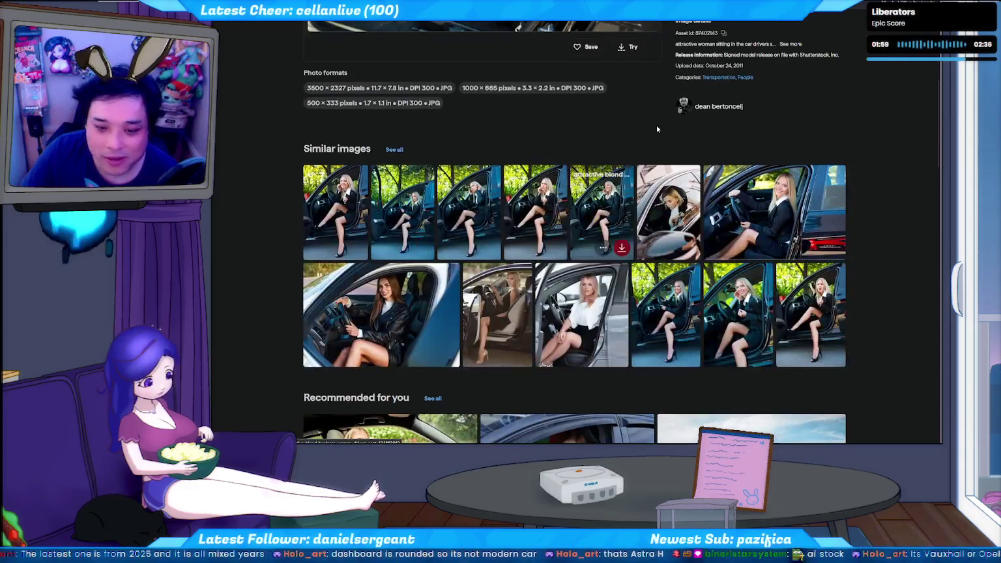
{"action": "scroll", "coordinate": [584, 148], "scroll_direction": "up", "scroll_amount": 1}
{"action": "scroll", "coordinate": [583, 148], "scroll_direction": "down", "scroll_amount": 1}
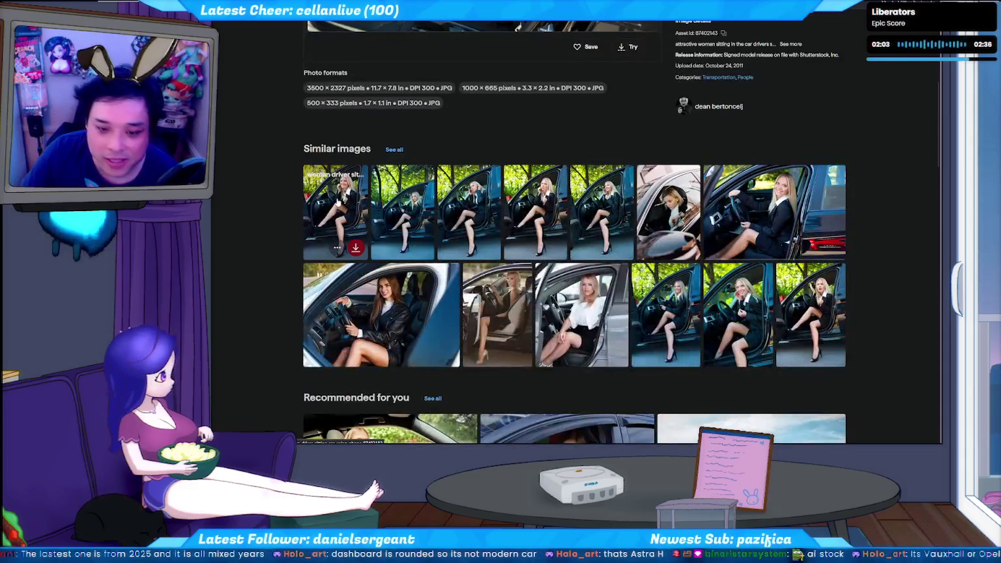
{"action": "mouse_move", "coordinate": [336, 211]}
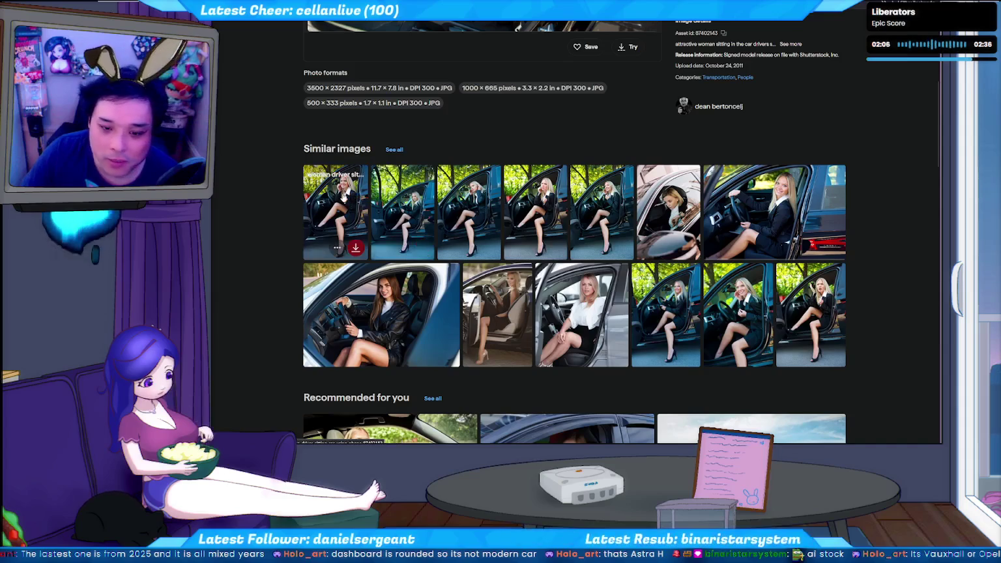
- Browse through a couple of similar Shutterstock photos of the woman driver
{"action": "left_click", "coordinate": [342, 197]}
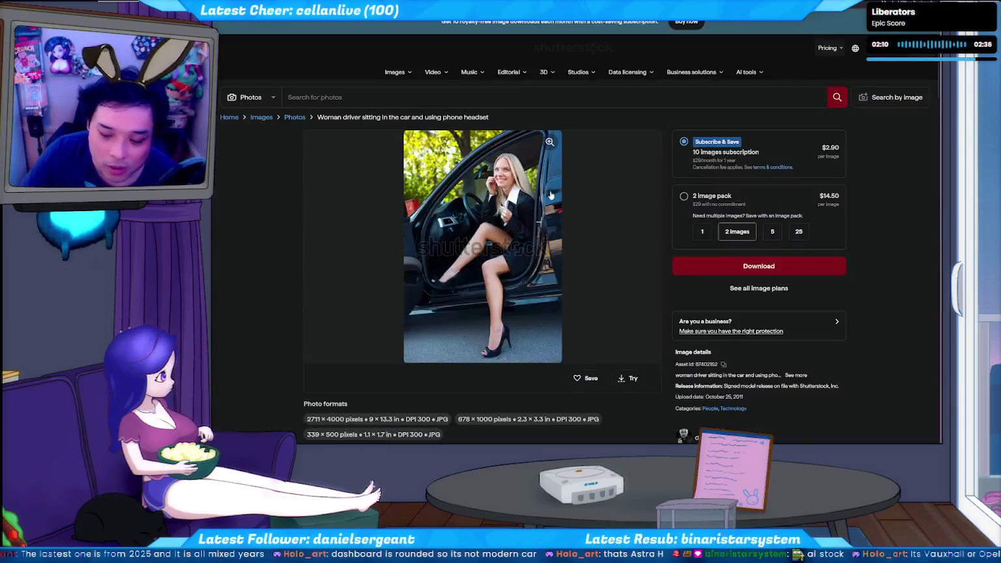
{"action": "scroll", "coordinate": [564, 185], "scroll_direction": "down", "scroll_amount": 5}
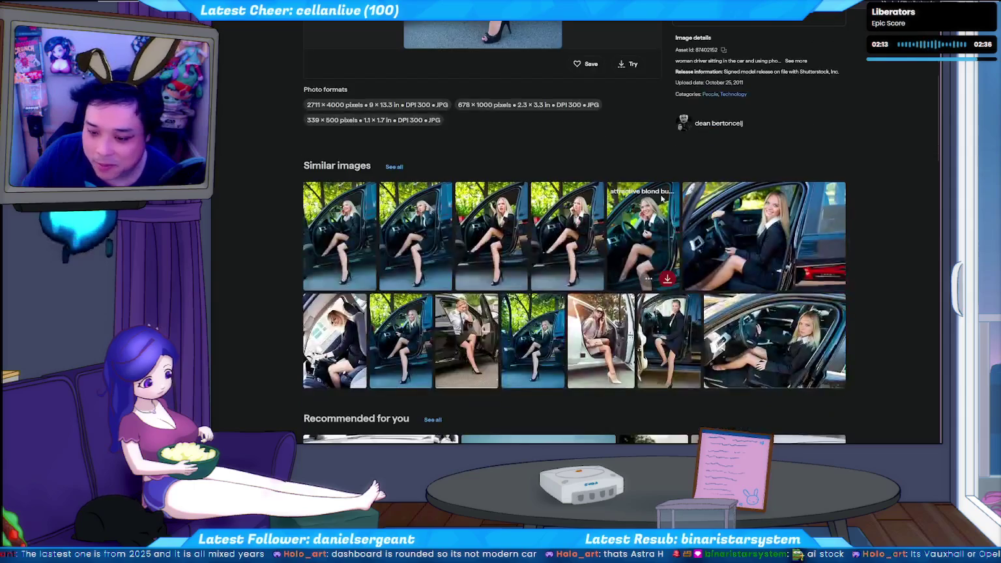
{"action": "scroll", "coordinate": [661, 198], "scroll_direction": "down", "scroll_amount": 1}
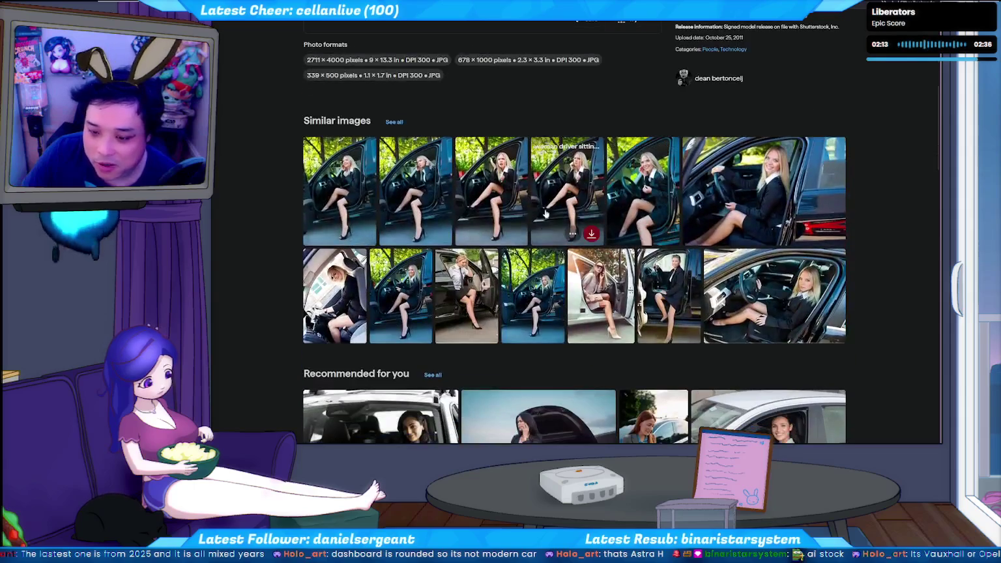
{"action": "left_click", "coordinate": [425, 175]}
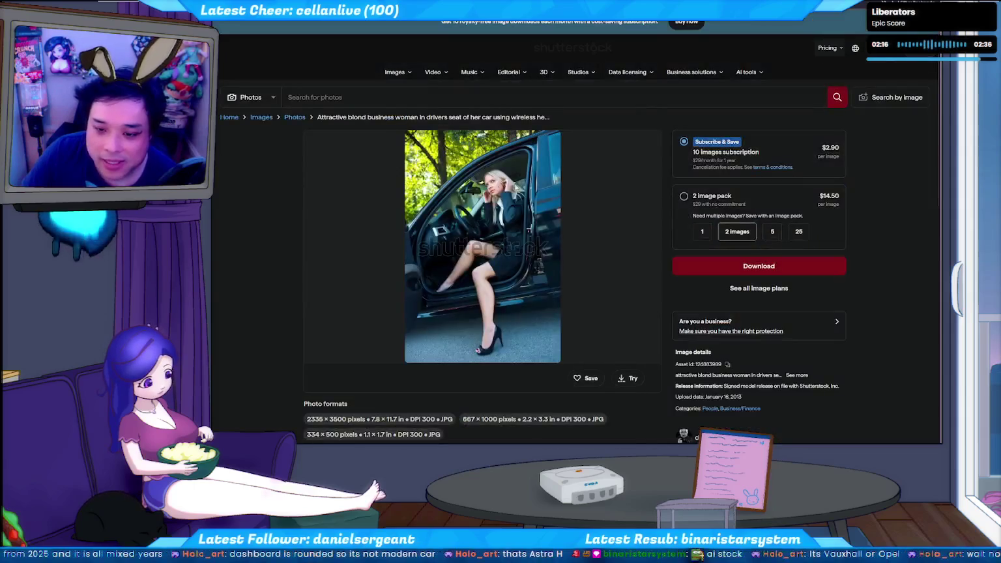
{"action": "scroll", "coordinate": [570, 208], "scroll_direction": "down", "scroll_amount": 2}
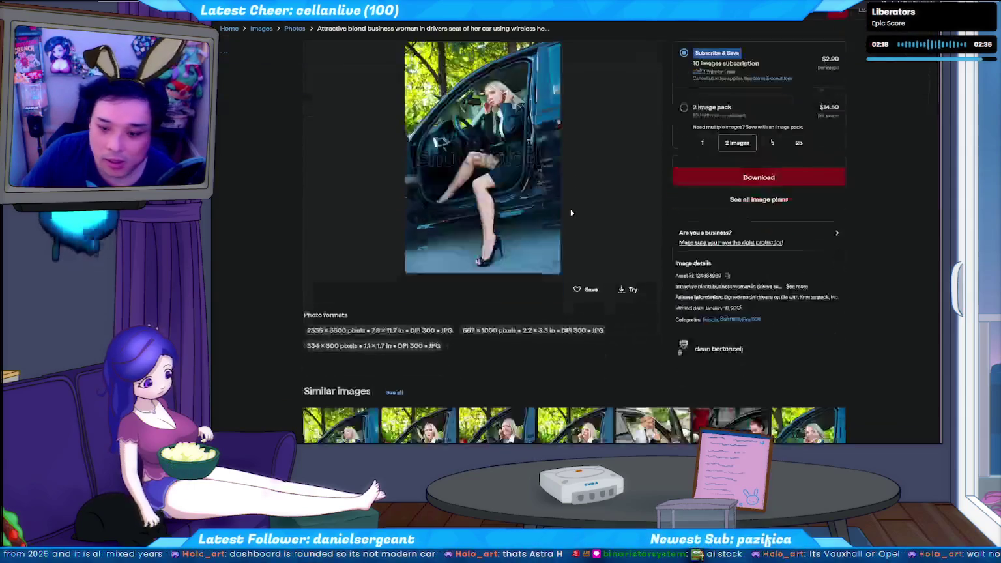
{"action": "scroll", "coordinate": [570, 209], "scroll_direction": "down", "scroll_amount": 1}
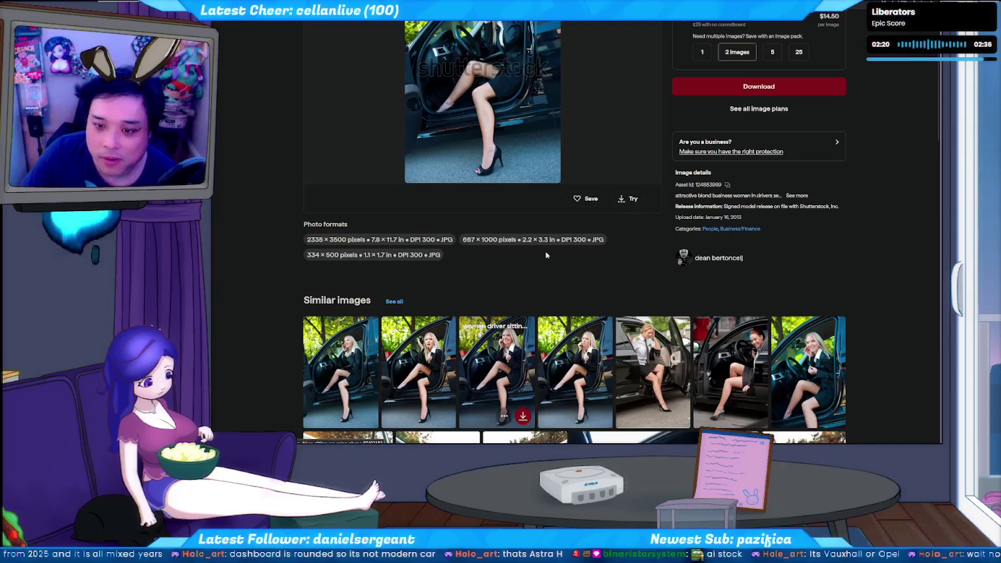
- Open the photo of the woman stepping out of the car at full size, then return to Animate
{"action": "left_click", "coordinate": [518, 408]}
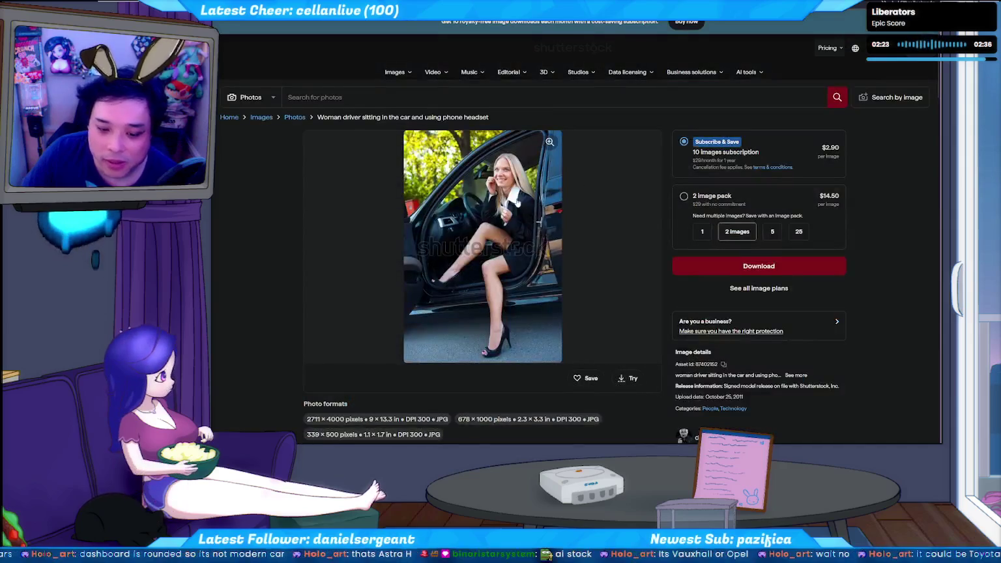
{"action": "scroll", "coordinate": [517, 203], "scroll_direction": "down", "scroll_amount": 2}
{"action": "scroll", "coordinate": [478, 308], "scroll_direction": "down", "scroll_amount": 2}
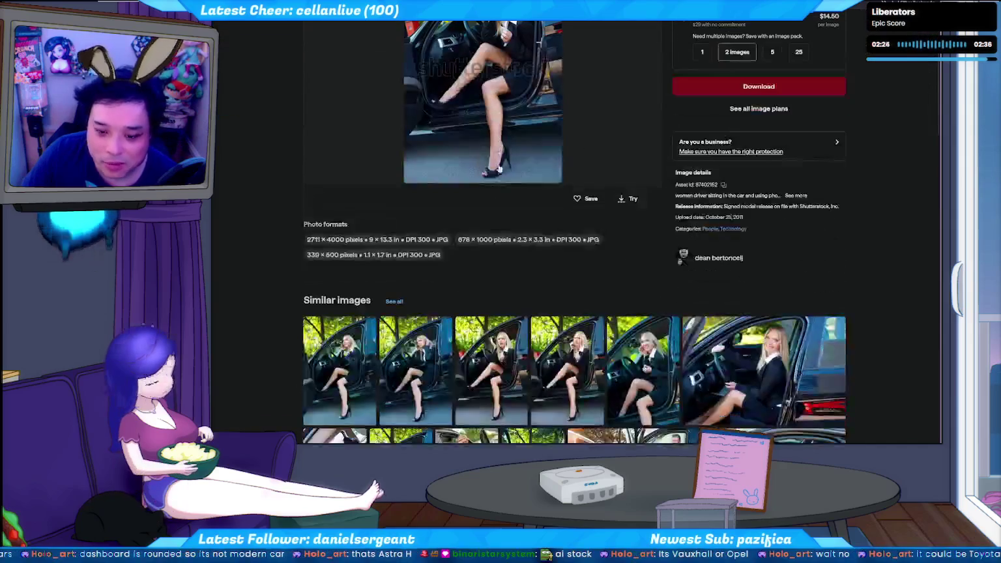
{"action": "left_click", "coordinate": [492, 371]}
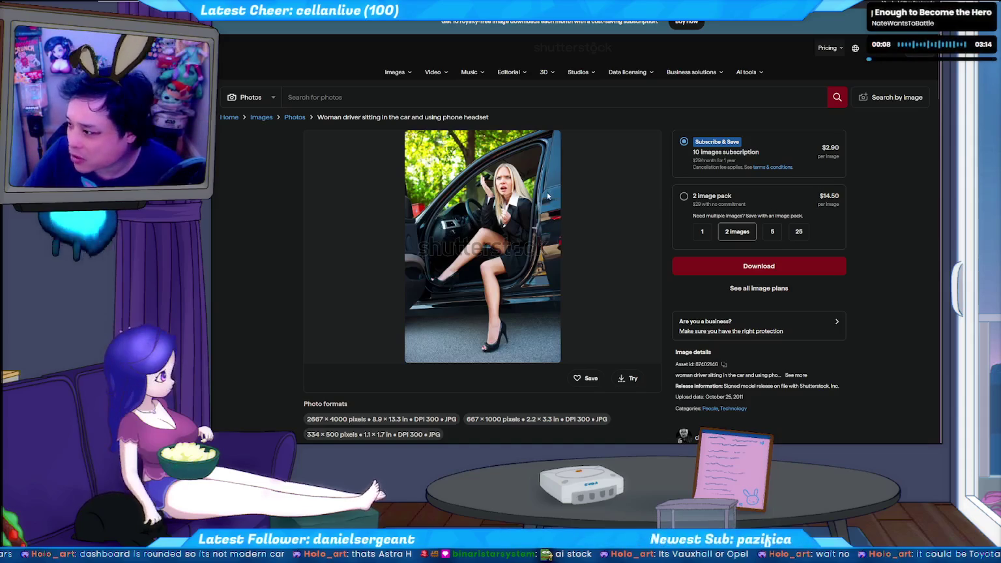
{"action": "mouse_move", "coordinate": [482, 246]}
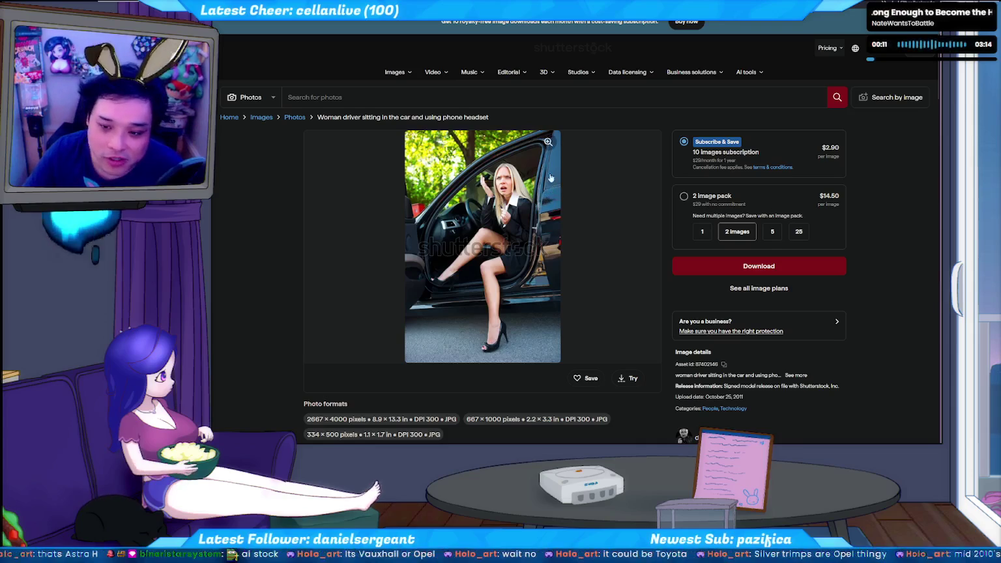
{"action": "left_click", "coordinate": [547, 143]}
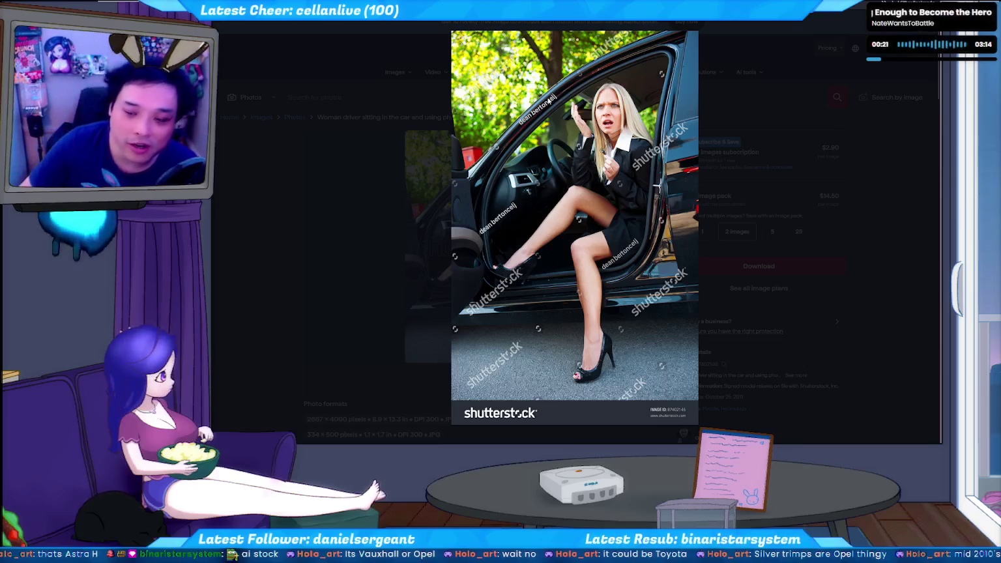
{"action": "key", "text": "alt+Tab"}
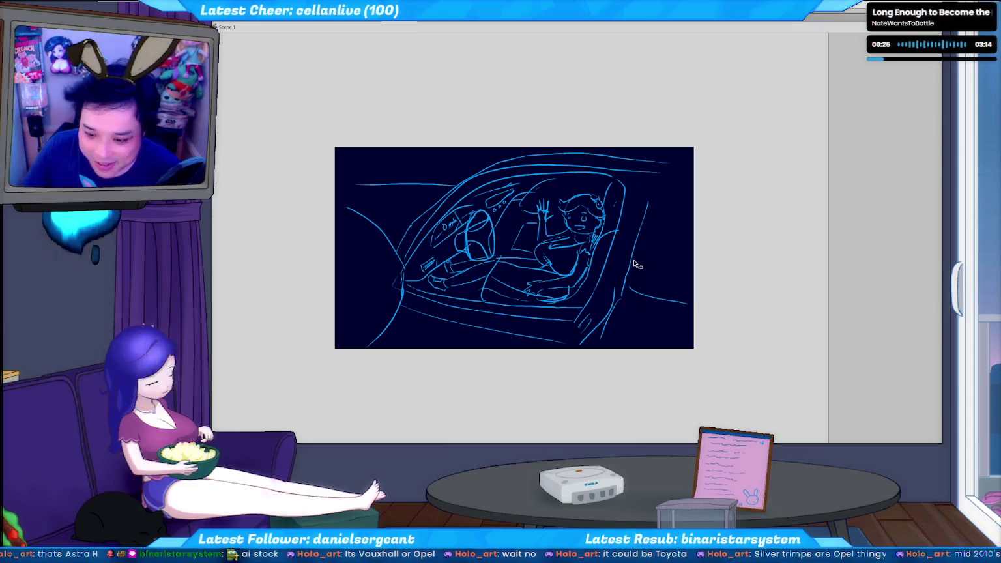
- Zoom to the car sketch's lower right, handwrite a signature there, and save the file
{"action": "key", "text": "ctrl+plus"}
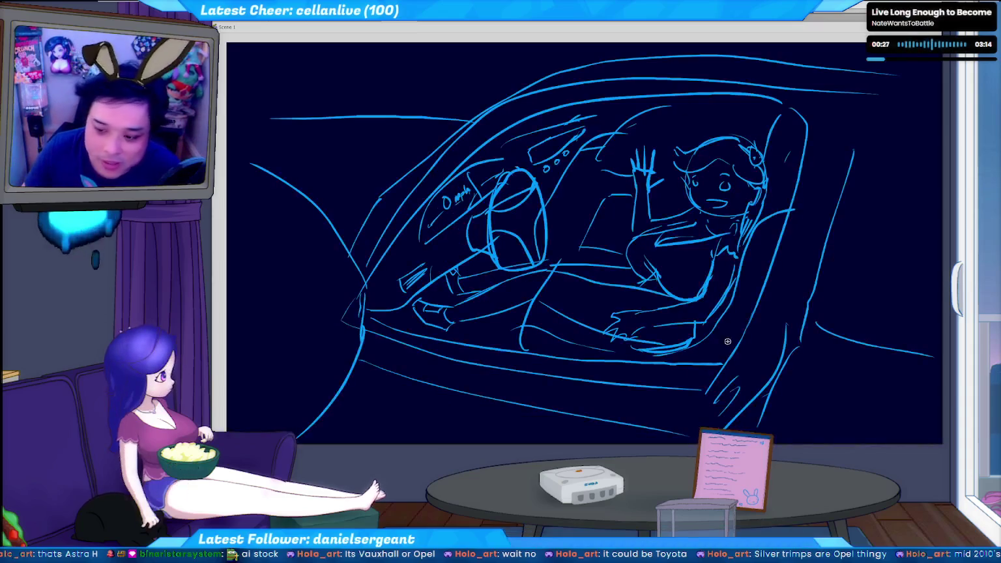
{"action": "left_click_drag", "start_coordinate": [723, 339], "coordinate": [519, 240]}
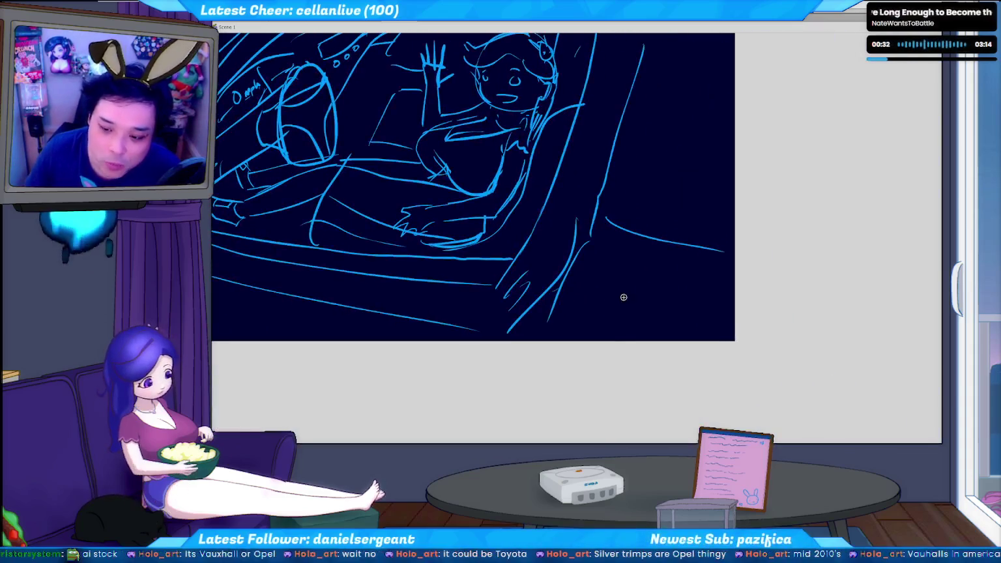
{"action": "mouse_move", "coordinate": [624, 290]}
{"action": "left_mouse_down"}
{"action": "mouse_move", "coordinate": [624, 318]}
{"action": "mouse_move", "coordinate": [634, 274]}
{"action": "left_mouse_up"}
{"action": "left_click", "coordinate": [643, 277]}
{"action": "key", "text": "ctrl+z"}
{"action": "key", "text": "ctrl+z"}
{"action": "key", "text": "ctrl+z"}
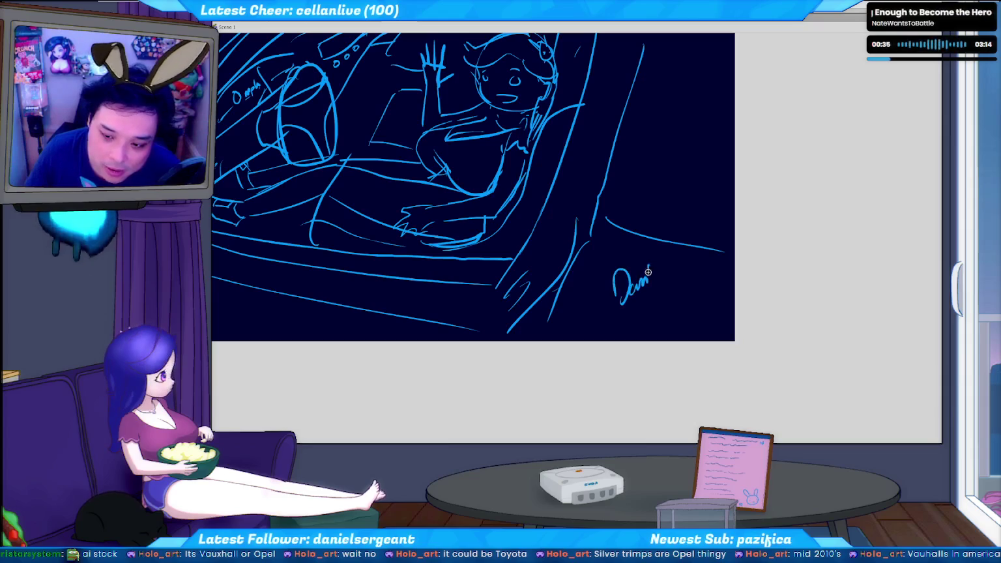
{"action": "left_click_drag", "start_coordinate": [645, 281], "coordinate": [670, 255]}
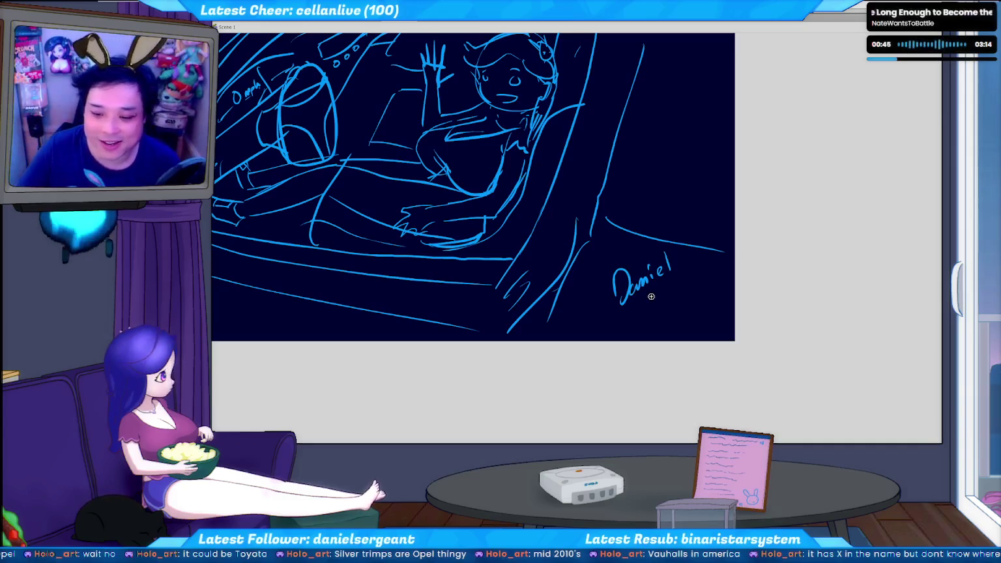
{"action": "key", "text": "ctrl+s"}
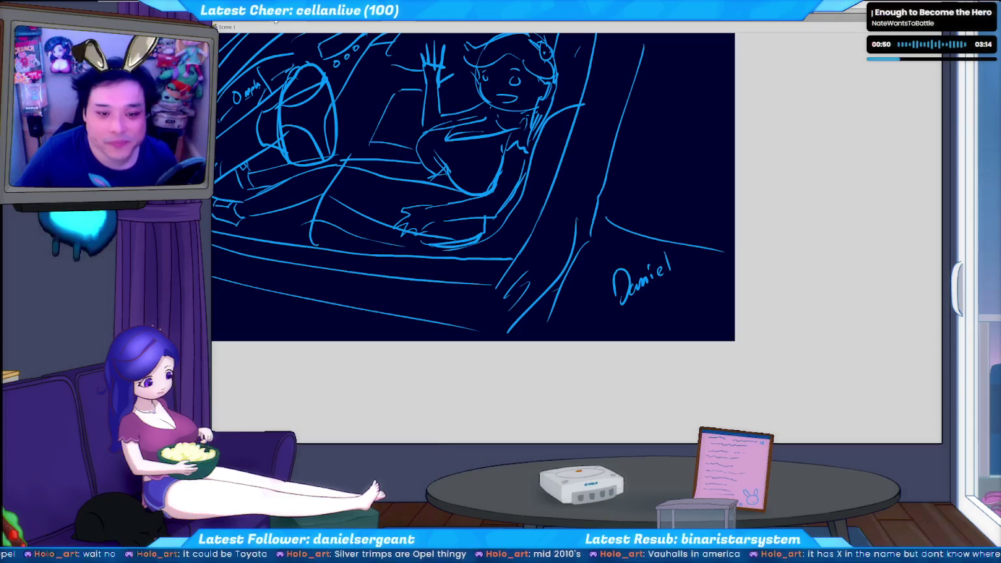
{"action": "key", "text": "alt+Tab"}
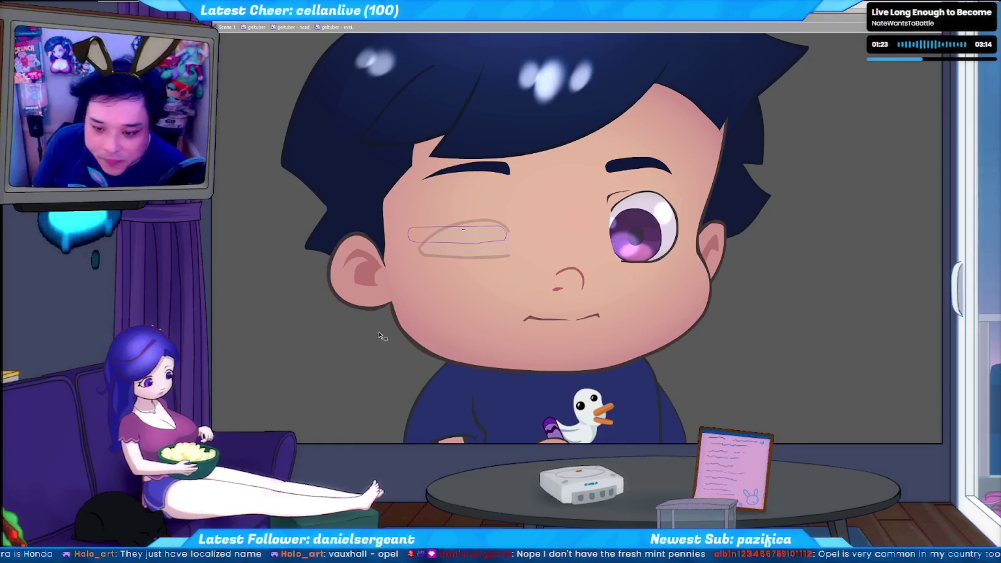
- Step through the blink frames and try a curved closed-eye line, undoing the attempts
{"action": "left_click", "coordinate": [497, 256]}
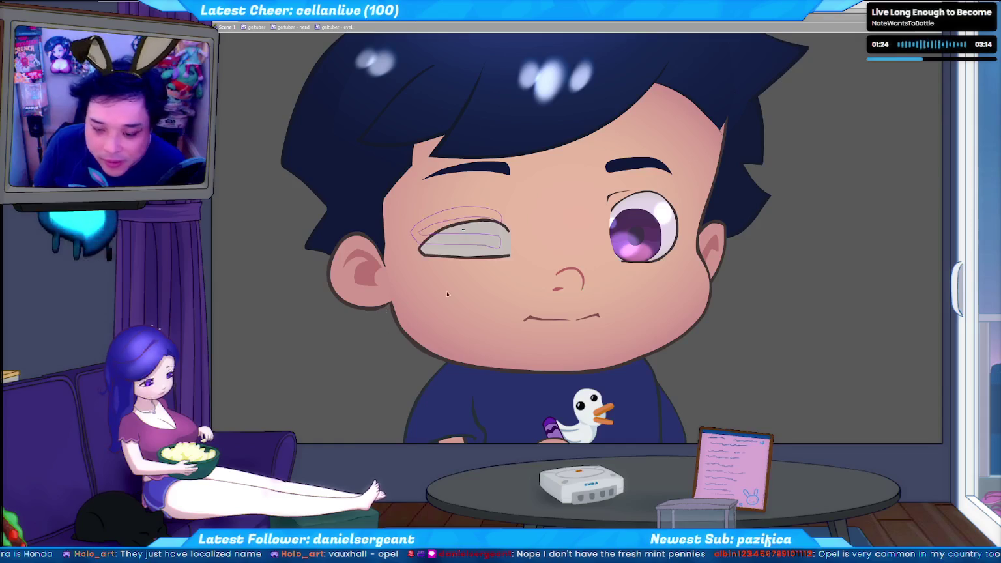
{"action": "left_click", "coordinate": [488, 258]}
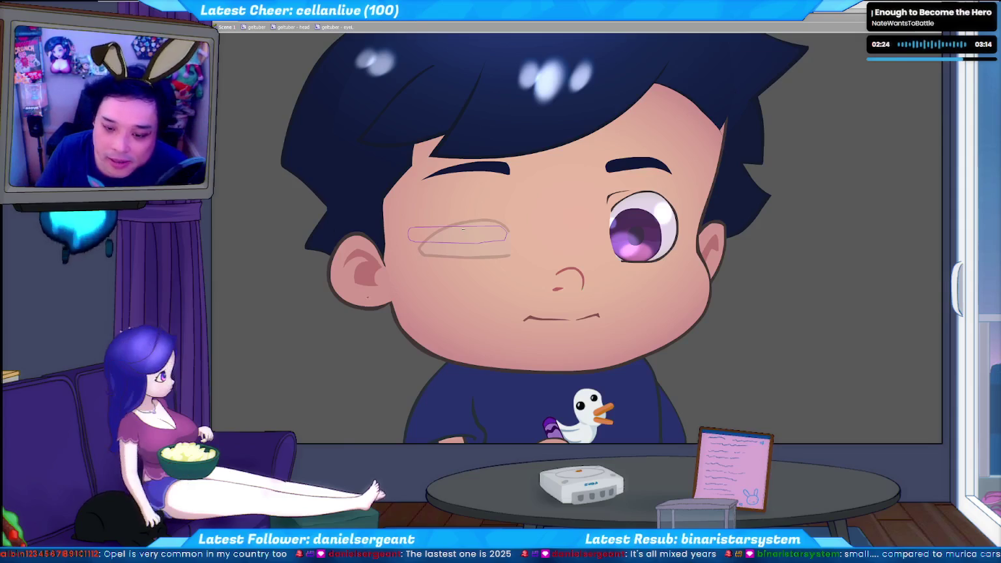
{"action": "left_click_drag", "start_coordinate": [443, 241], "coordinate": [462, 255]}
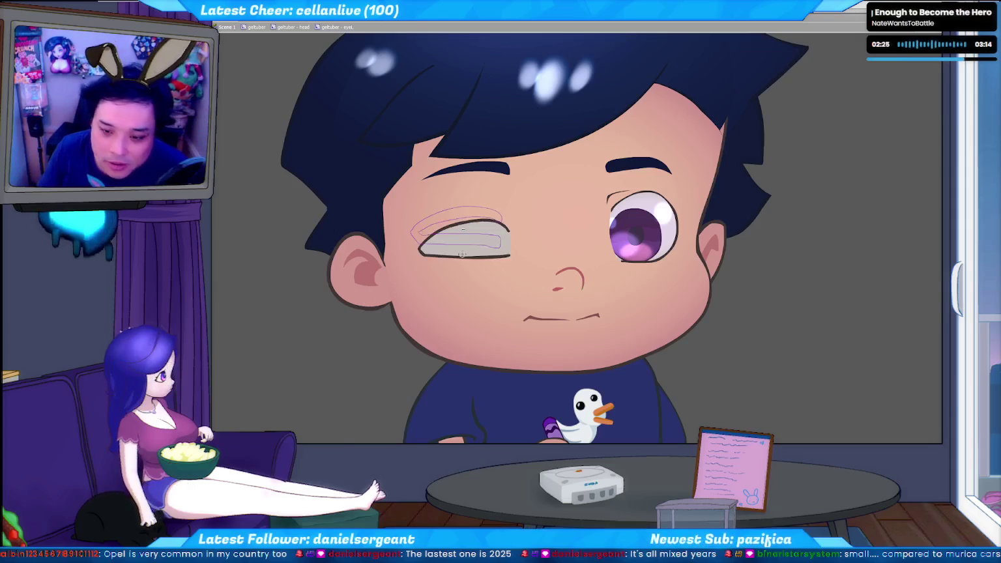
{"action": "mouse_move", "coordinate": [482, 195]}
{"action": "left_mouse_down"}
{"action": "mouse_move", "coordinate": [479, 251]}
{"action": "mouse_move", "coordinate": [496, 229]}
{"action": "left_mouse_up"}
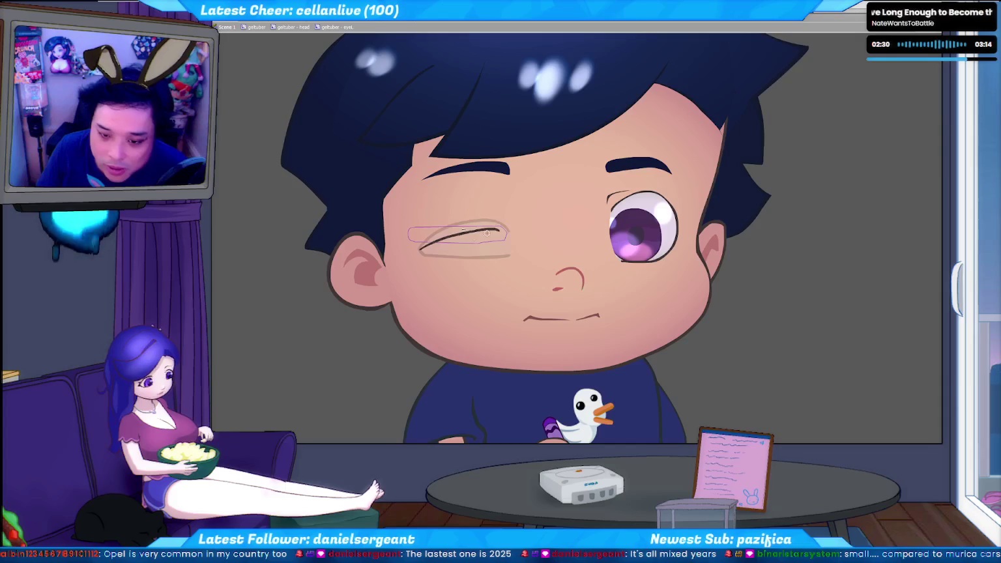
{"action": "key", "text": "ctrl+z"}
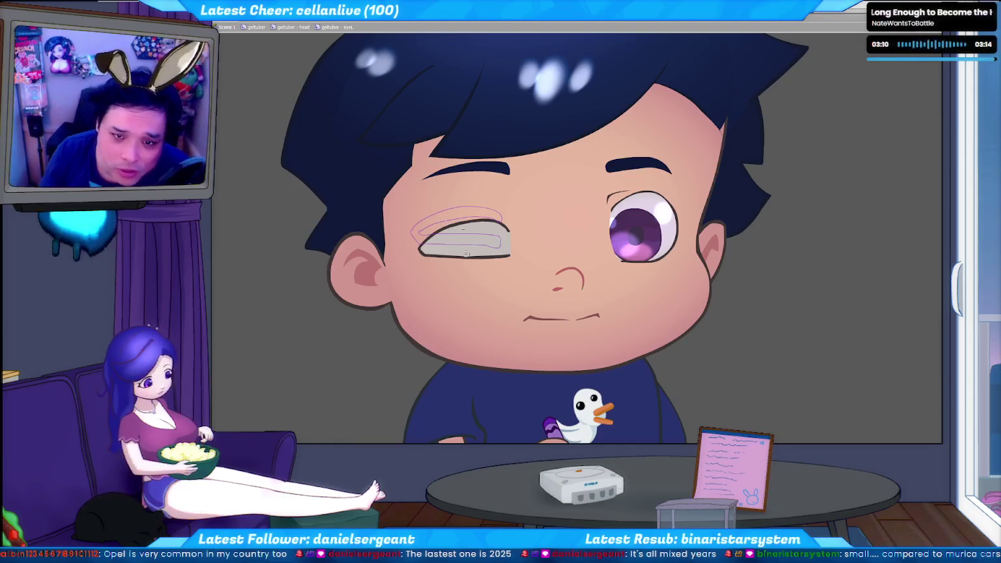
{"action": "key", "text": "ctrl+z"}
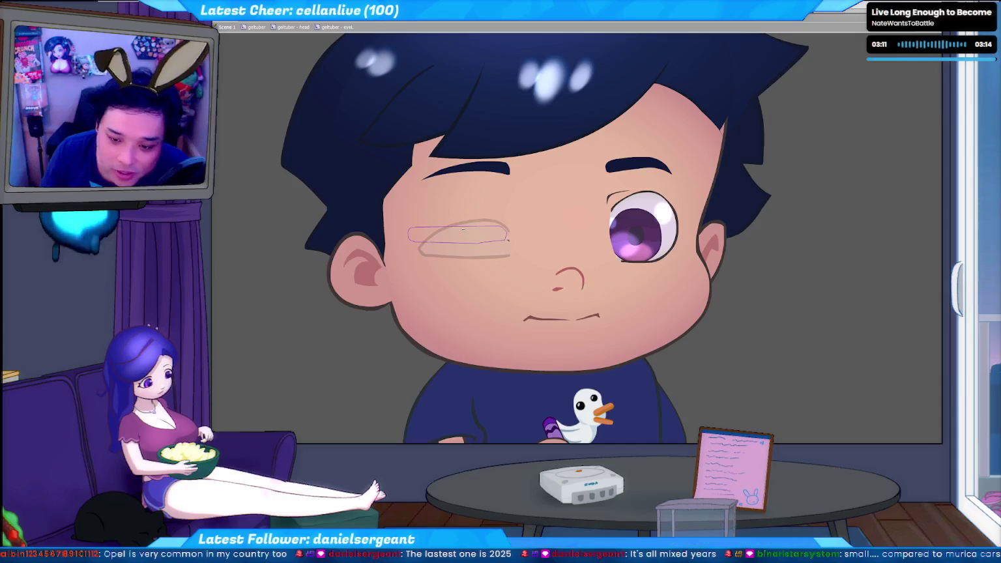
{"action": "key", "text": "ctrl+z"}
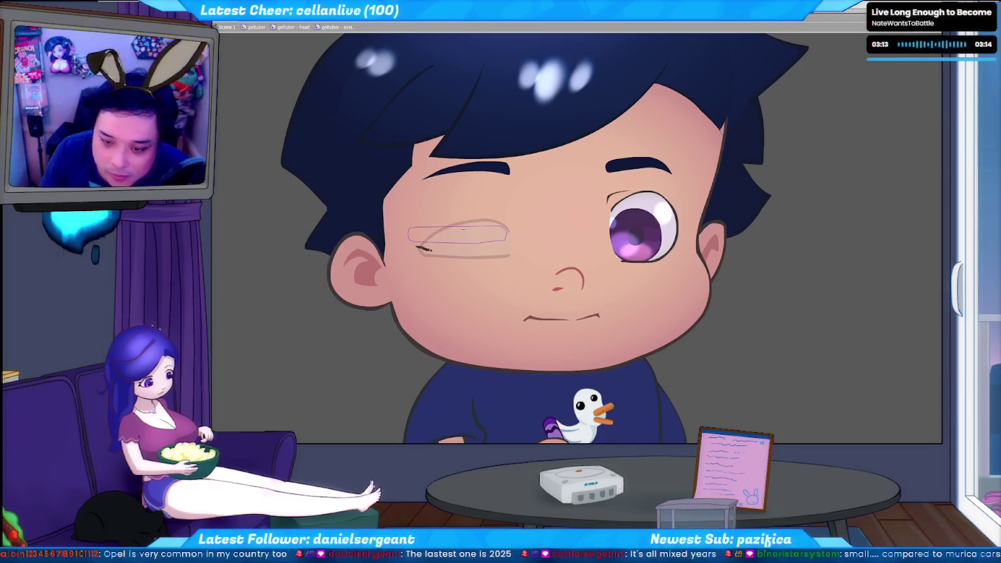
- Draw a thick dark closed-eye line straight across the chibi's left eye
{"action": "left_click_drag", "start_coordinate": [419, 251], "coordinate": [511, 250]}
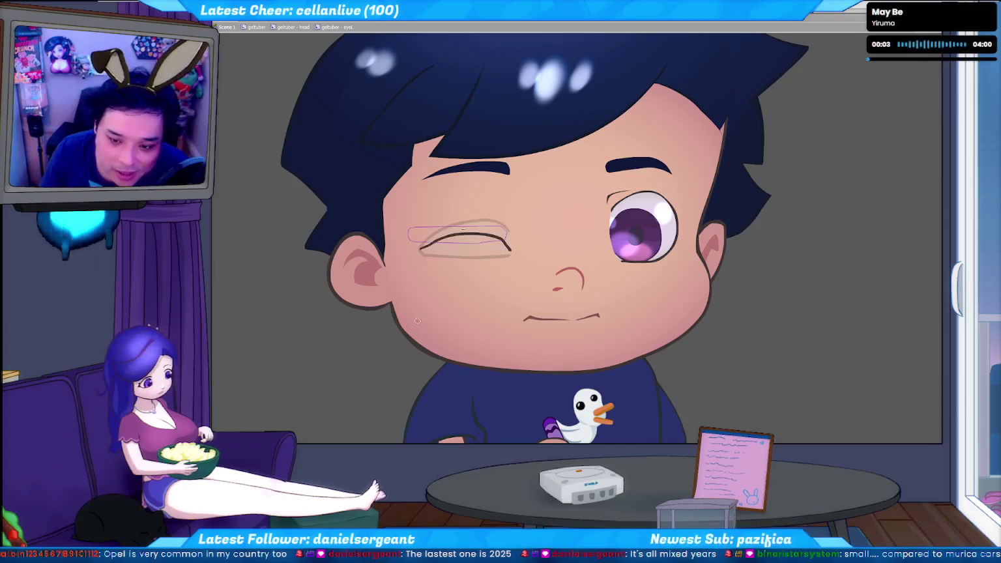
{"action": "key", "text": "ctrl+z"}
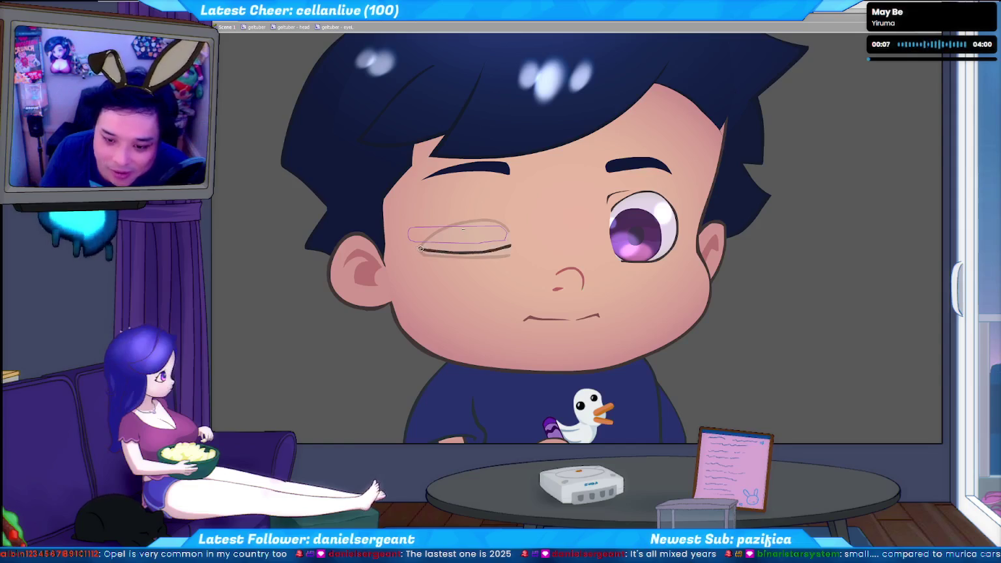
{"action": "left_click_drag", "start_coordinate": [420, 251], "coordinate": [512, 251]}
{"action": "left_click", "coordinate": [497, 268]}
{"action": "key", "text": "ctrl+d"}
- Try and undo white strokes under the closed eye, then draw a thin dark line left of the head
{"action": "left_click_drag", "start_coordinate": [492, 262], "coordinate": [517, 258]}
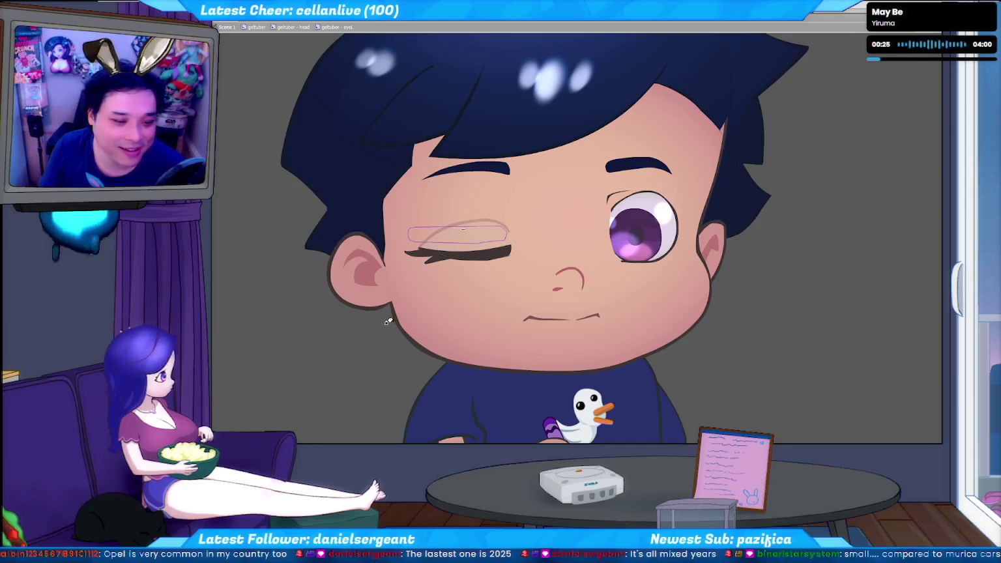
{"action": "key", "text": "ctrl+z"}
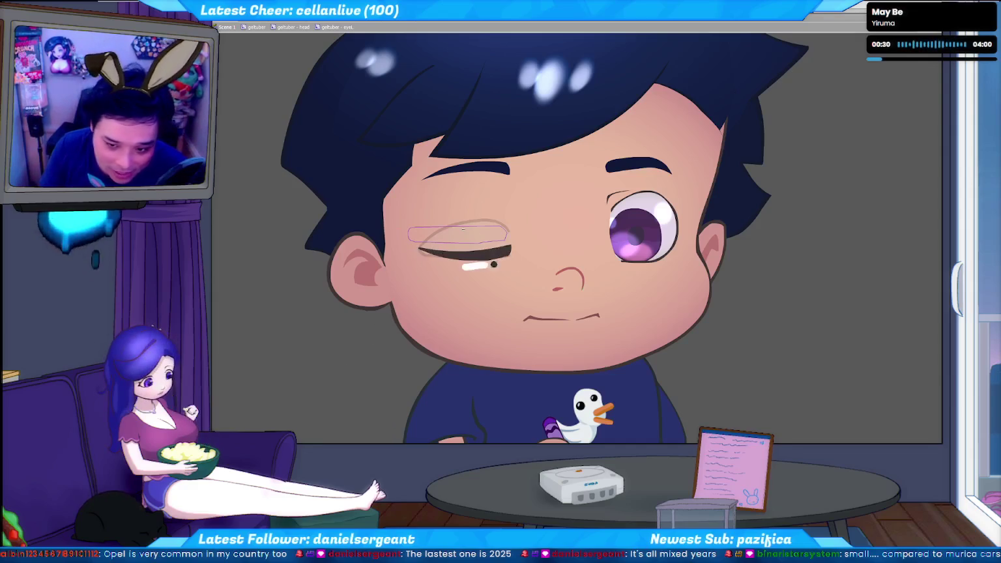
{"action": "left_click_drag", "start_coordinate": [459, 266], "coordinate": [513, 259]}
{"action": "key", "text": "ctrl+z"}
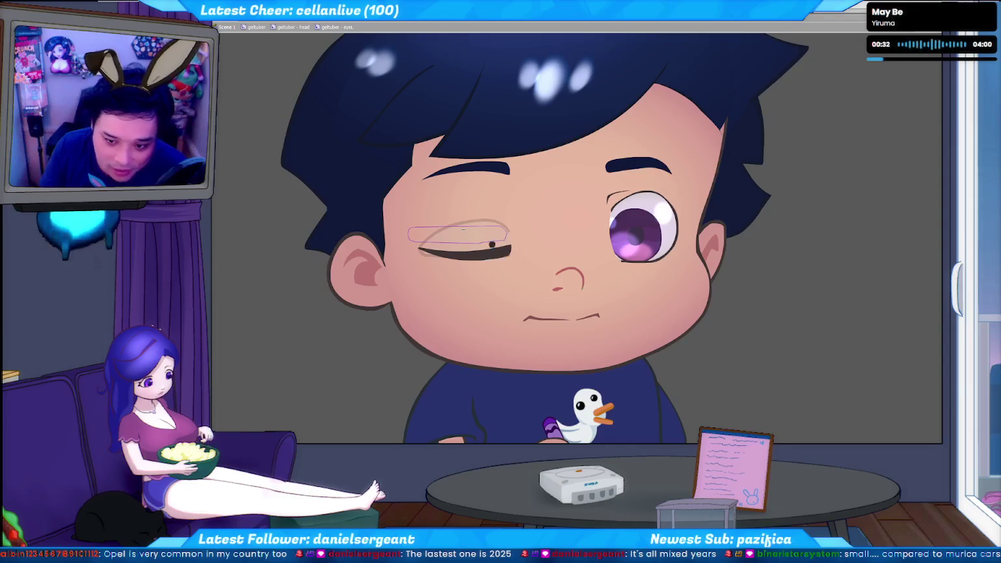
{"action": "left_click_drag", "start_coordinate": [442, 259], "coordinate": [541, 247]}
{"action": "key", "text": "ctrl+z"}
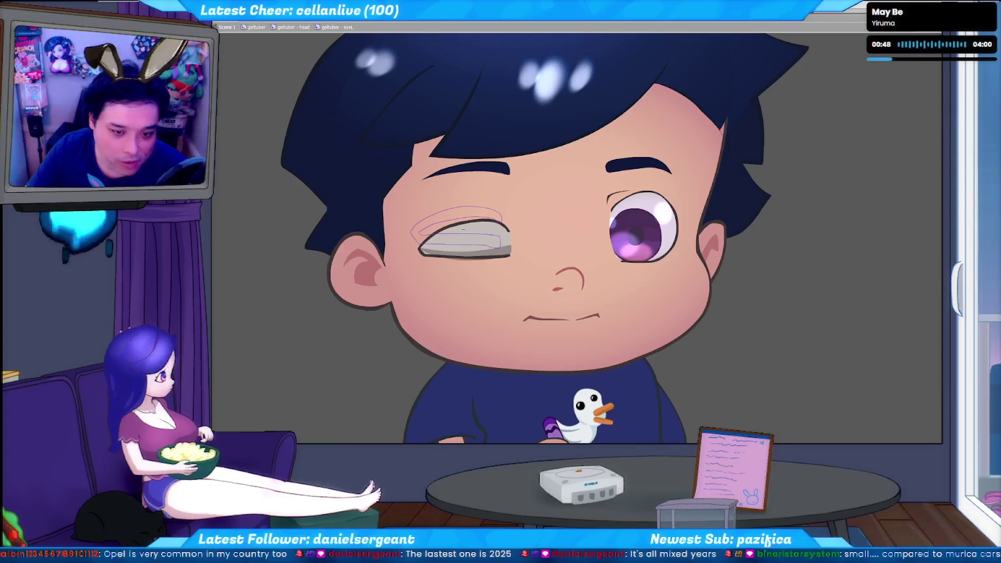
{"action": "left_click_drag", "start_coordinate": [298, 249], "coordinate": [304, 348]}
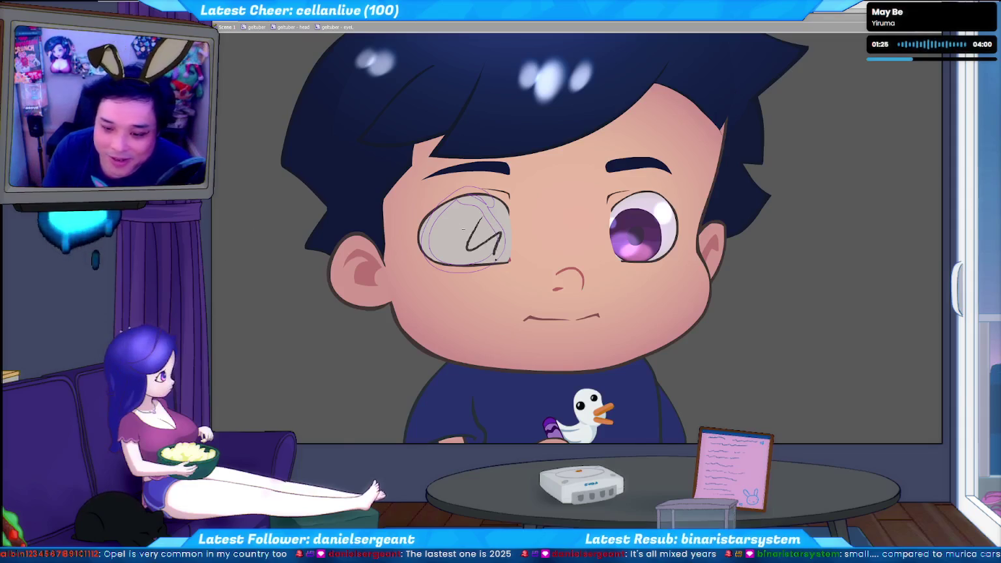
{"action": "key", "text": "Right"}
{"action": "key", "text": "Right"}
{"action": "key", "text": "Right"}
{"action": "key", "text": "Right"}
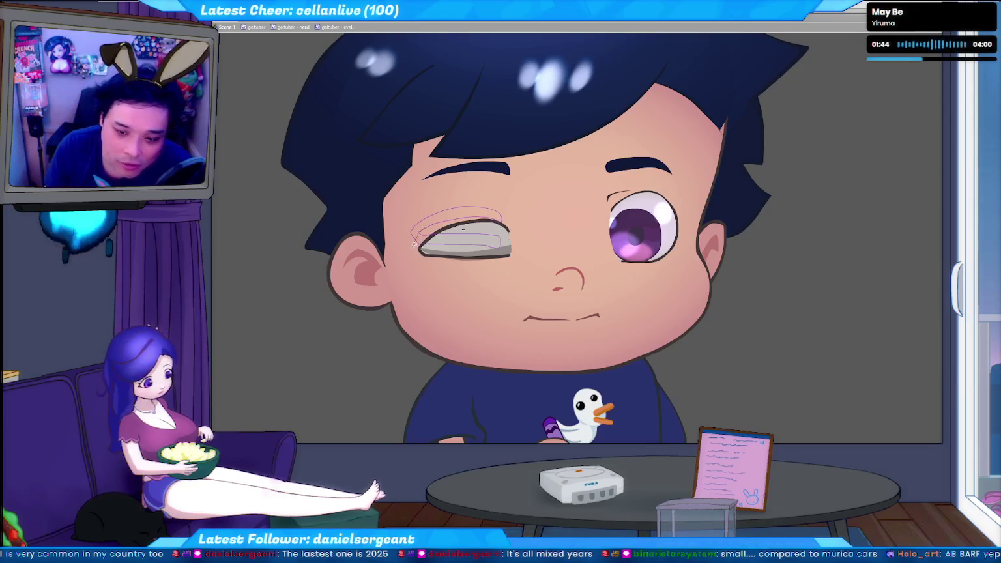
{"action": "mouse_move", "coordinate": [413, 244]}
{"action": "left_mouse_down"}
{"action": "mouse_move", "coordinate": [487, 210]}
{"action": "mouse_move", "coordinate": [512, 234]}
{"action": "left_mouse_up"}
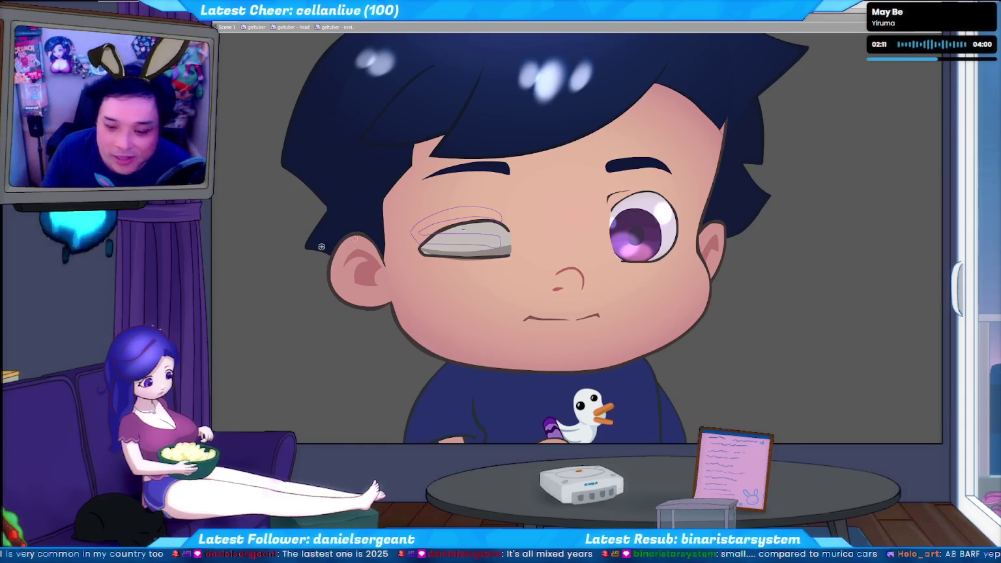
{"action": "left_click_drag", "start_coordinate": [422, 250], "coordinate": [487, 222]}
{"action": "key", "text": "ctrl+z"}
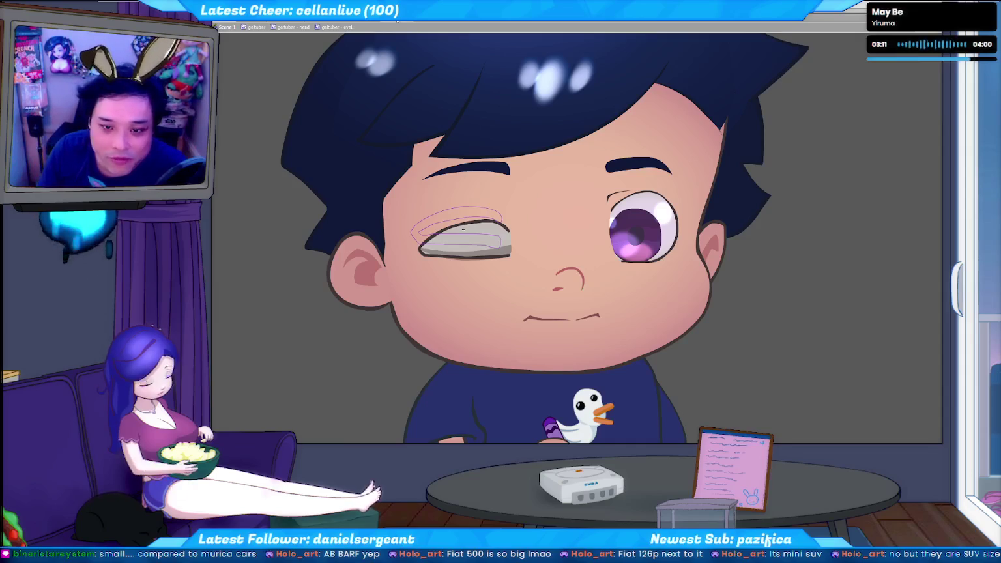
- Save and close the blue car-interior sketch, leaving the grid-graph document in view
{"action": "key", "text": "alt+Tab"}
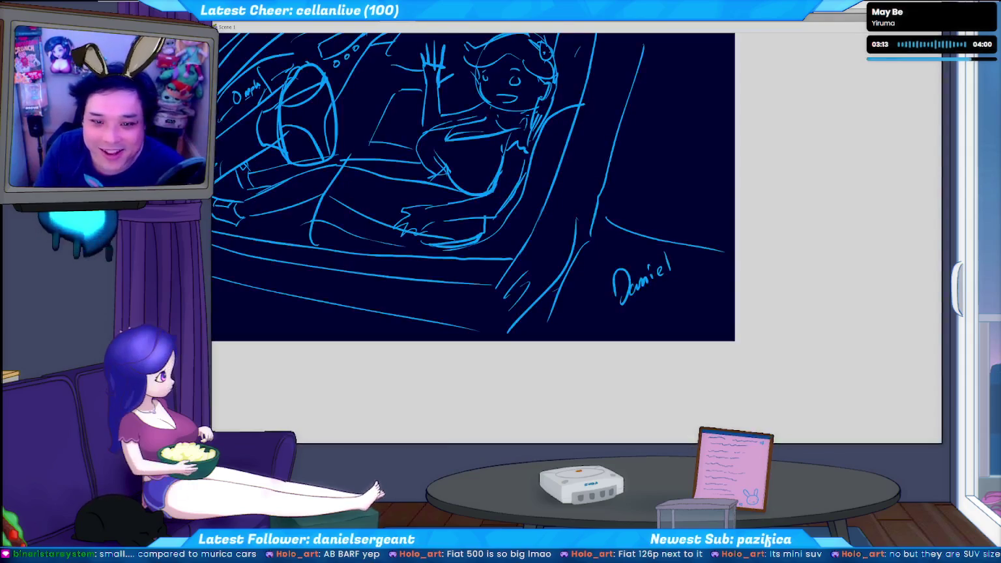
{"action": "key", "text": "ctrl+s"}
{"action": "key", "text": "Return"}
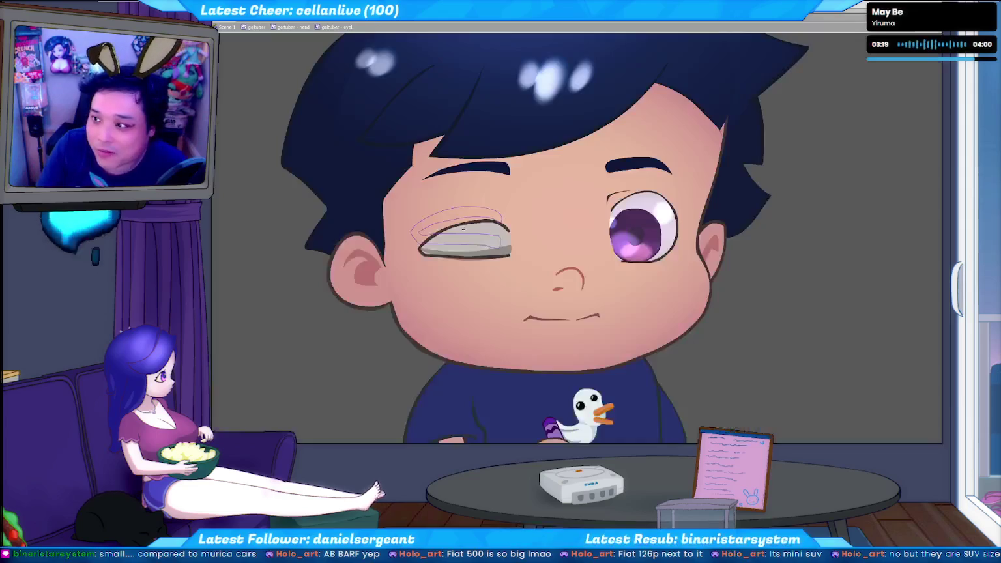
{"action": "key", "text": "alt+f"}
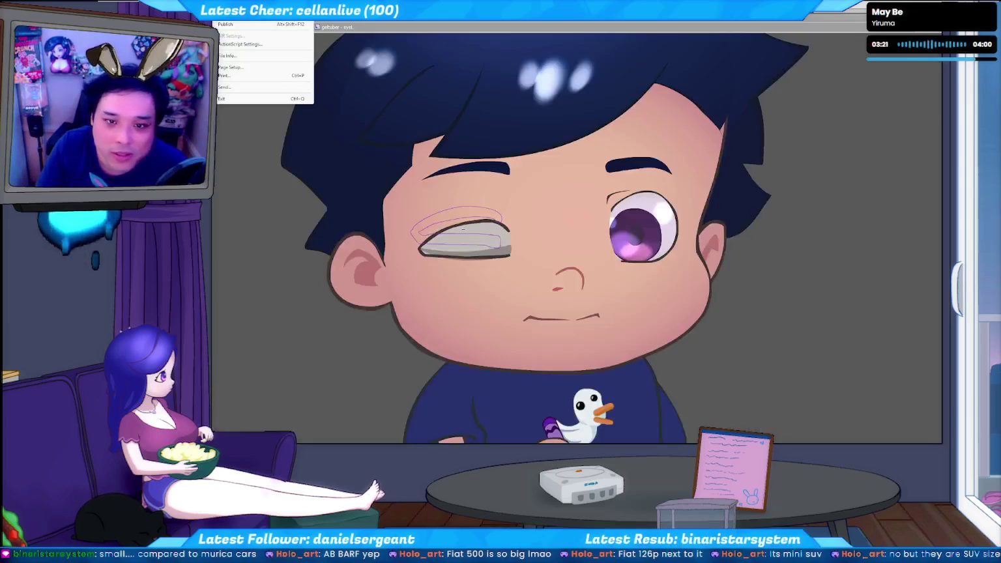
{"action": "key", "text": "Escape"}
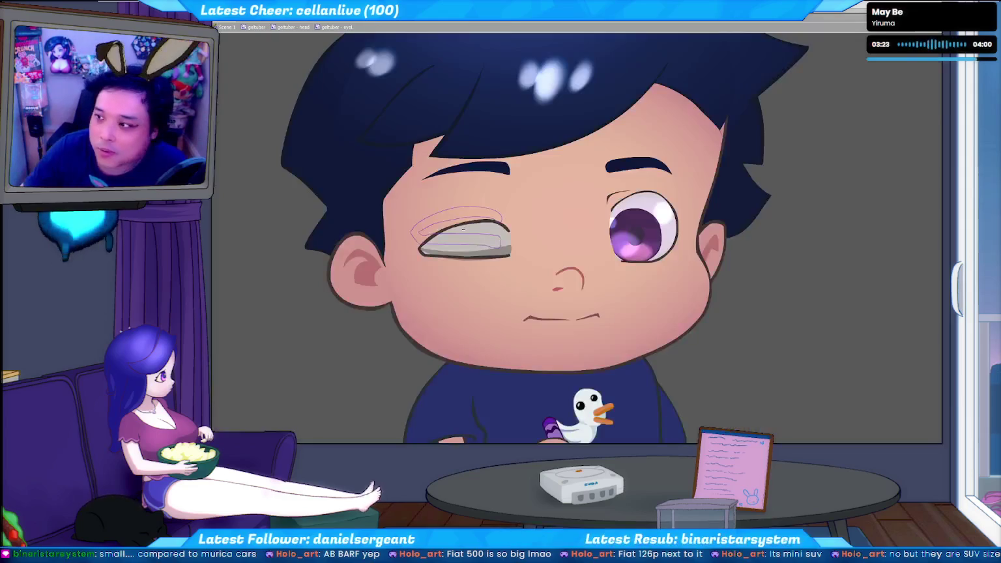
{"action": "key", "text": "ctrl+w"}
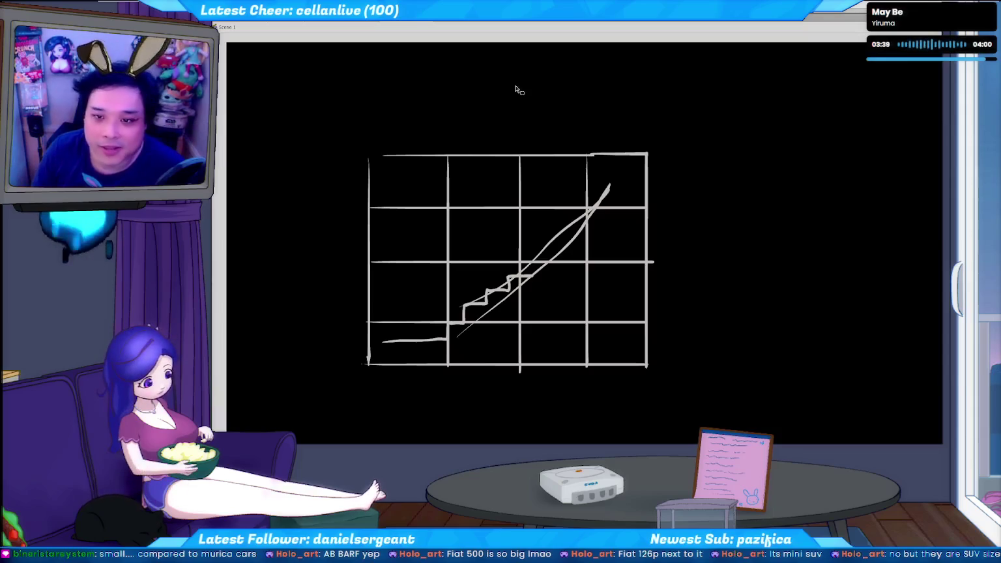
- Delete the grid graph and set the brush colour to teal
{"action": "key", "text": "Delete"}
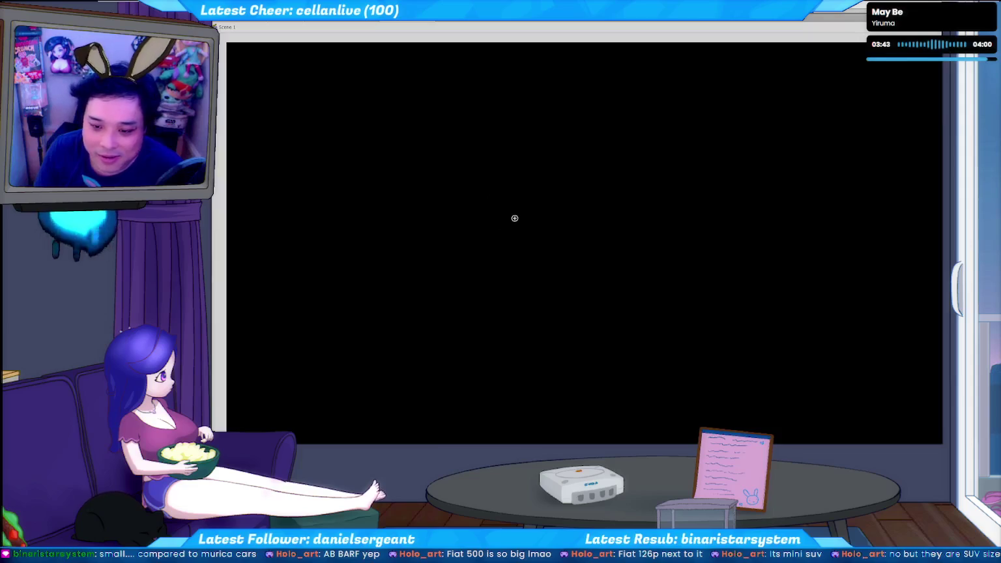
{"action": "left_click_drag", "start_coordinate": [525, 209], "coordinate": [532, 244]}
{"action": "key", "text": "ctrl+z"}
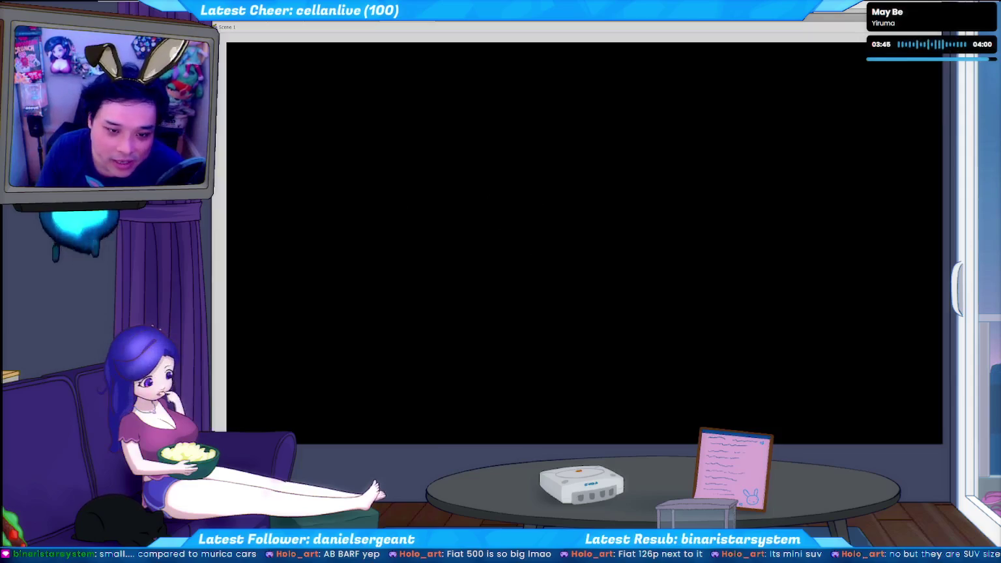
{"action": "left_click", "coordinate": [242, 150]}
{"action": "left_click_drag", "start_coordinate": [519, 228], "coordinate": [608, 241]}
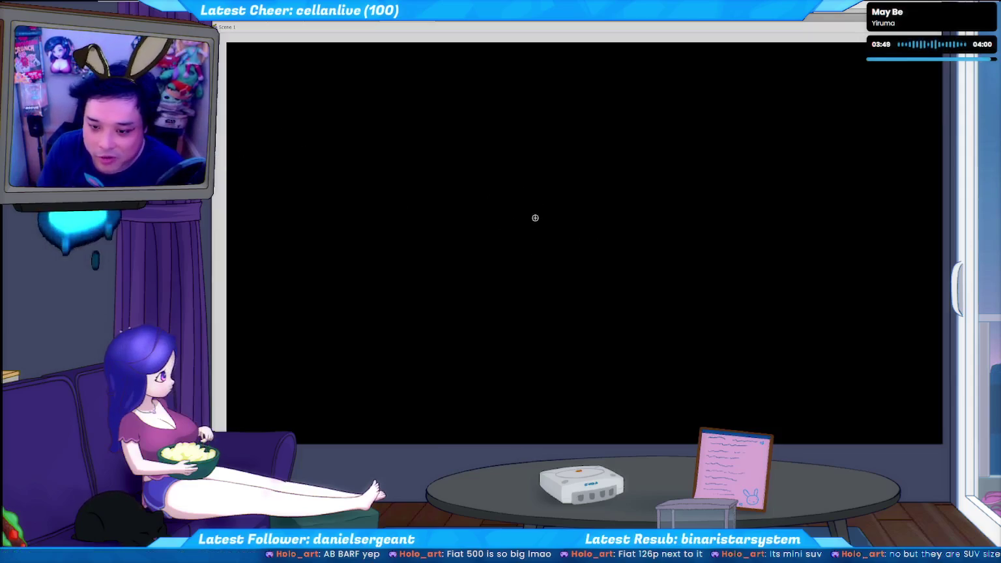
- Draw the first teal car with its roof arc, body outline and two wheels
{"action": "left_click_drag", "start_coordinate": [529, 223], "coordinate": [616, 218]}
{"action": "left_click_drag", "start_coordinate": [532, 225], "coordinate": [618, 225]}
{"action": "left_click_drag", "start_coordinate": [536, 243], "coordinate": [539, 247]}
{"action": "left_click_drag", "start_coordinate": [598, 240], "coordinate": [601, 243]}
{"action": "left_click_drag", "start_coordinate": [537, 244], "coordinate": [540, 241]}
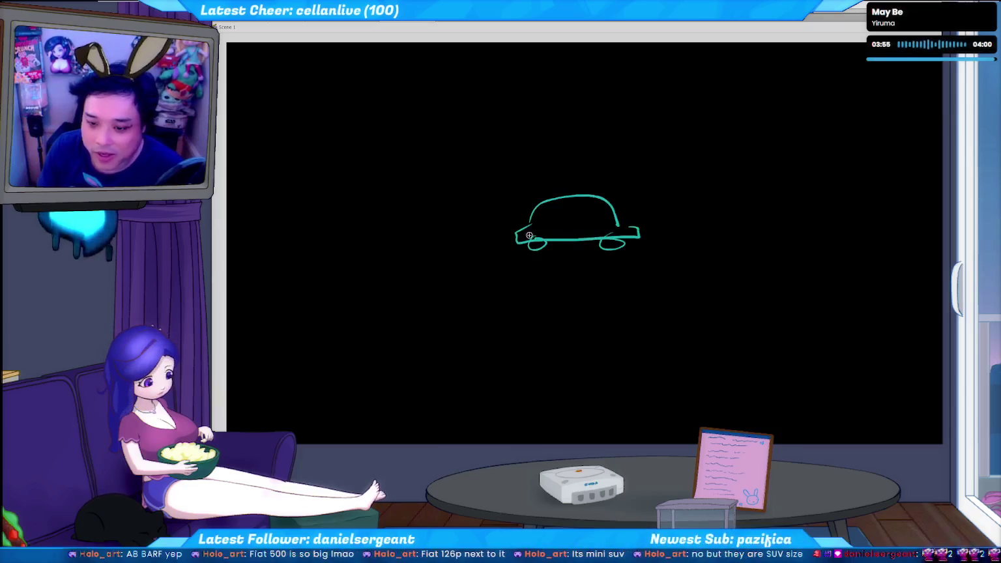
- Draw a larger car to the right with roof arc, lower body and rear wheel
{"action": "left_click_drag", "start_coordinate": [696, 235], "coordinate": [815, 175]}
{"action": "key", "text": "ctrl+z"}
{"action": "left_click_drag", "start_coordinate": [707, 204], "coordinate": [825, 207]}
{"action": "left_click_drag", "start_coordinate": [692, 230], "coordinate": [822, 208]}
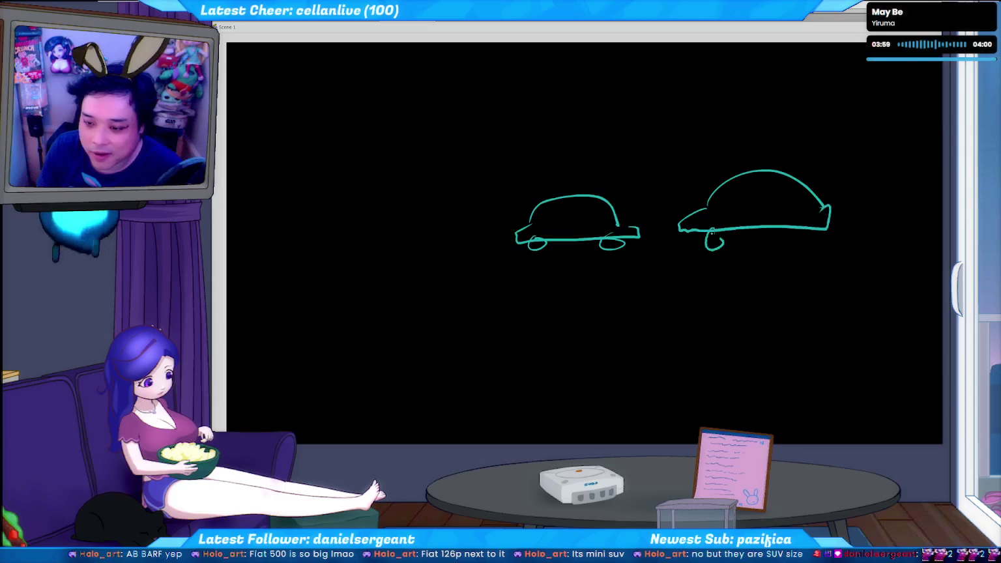
{"action": "left_click_drag", "start_coordinate": [795, 240], "coordinate": [796, 229]}
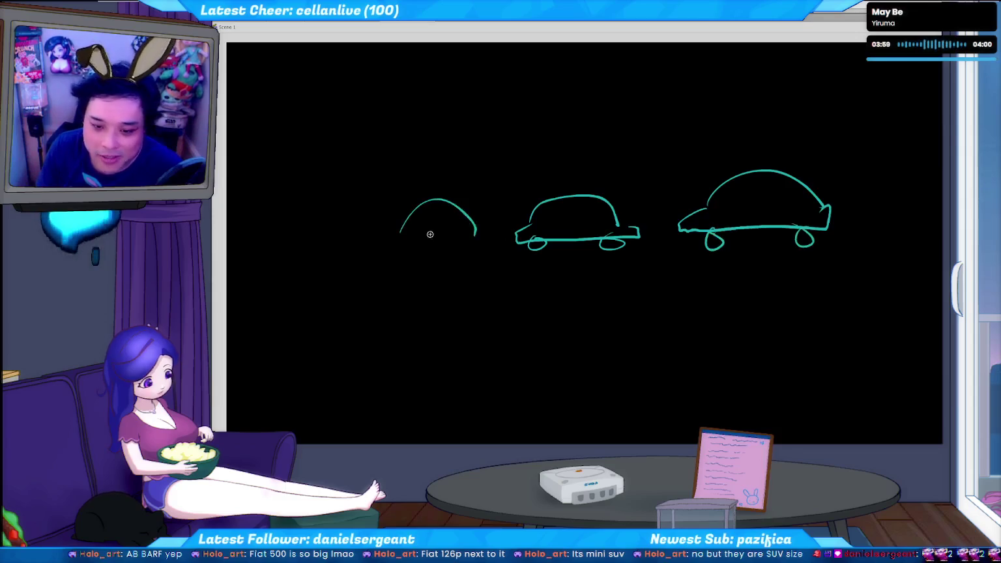
- Add a smaller car on the left and start a box around the regular-sized car
{"action": "mouse_move", "coordinate": [399, 233]}
{"action": "left_mouse_down"}
{"action": "mouse_move", "coordinate": [399, 246]}
{"action": "mouse_move", "coordinate": [459, 245]}
{"action": "mouse_move", "coordinate": [461, 226]}
{"action": "mouse_move", "coordinate": [399, 246]}
{"action": "mouse_move", "coordinate": [466, 243]}
{"action": "left_mouse_up"}
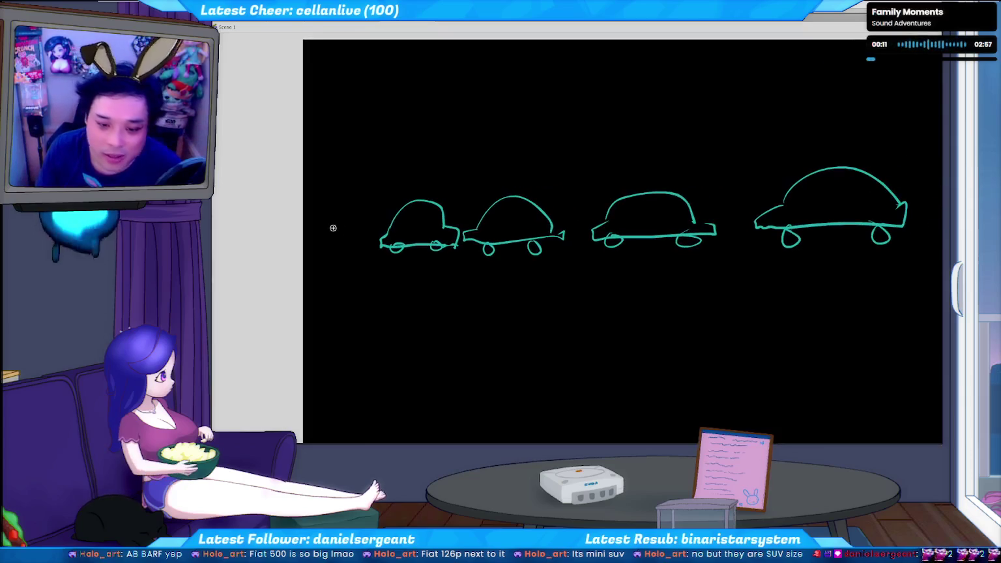
{"action": "mouse_move", "coordinate": [339, 200]}
{"action": "left_mouse_down"}
{"action": "mouse_move", "coordinate": [352, 228]}
{"action": "mouse_move", "coordinate": [329, 205]}
{"action": "mouse_move", "coordinate": [348, 193]}
{"action": "mouse_move", "coordinate": [368, 241]}
{"action": "mouse_move", "coordinate": [326, 243]}
{"action": "mouse_move", "coordinate": [358, 242]}
{"action": "left_mouse_up"}
{"action": "key", "text": "ctrl+z"}
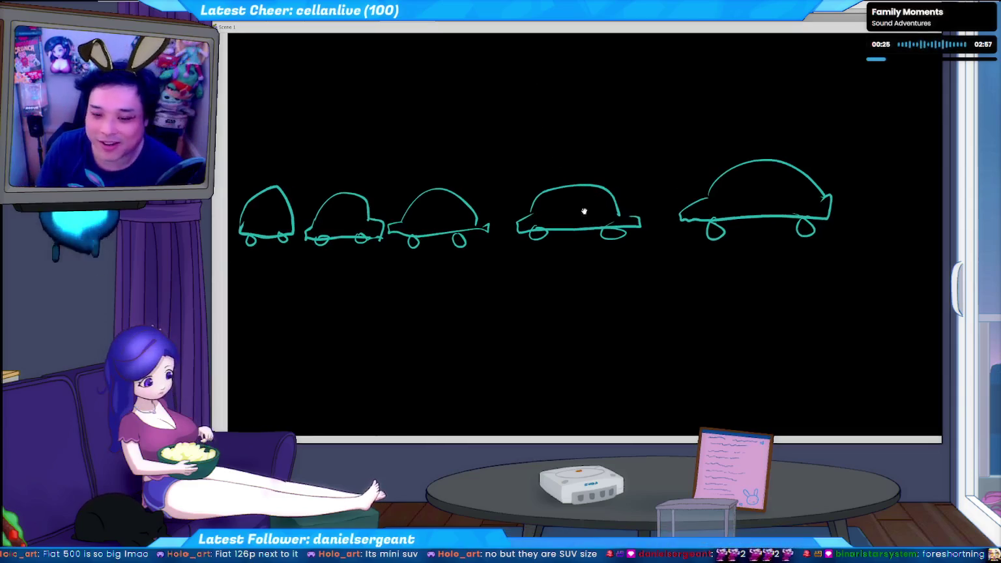
{"action": "mouse_move", "coordinate": [500, 139]}
{"action": "left_mouse_down"}
{"action": "mouse_move", "coordinate": [502, 222]}
{"action": "mouse_move", "coordinate": [582, 274]}
{"action": "mouse_move", "coordinate": [499, 165]}
{"action": "left_mouse_up"}
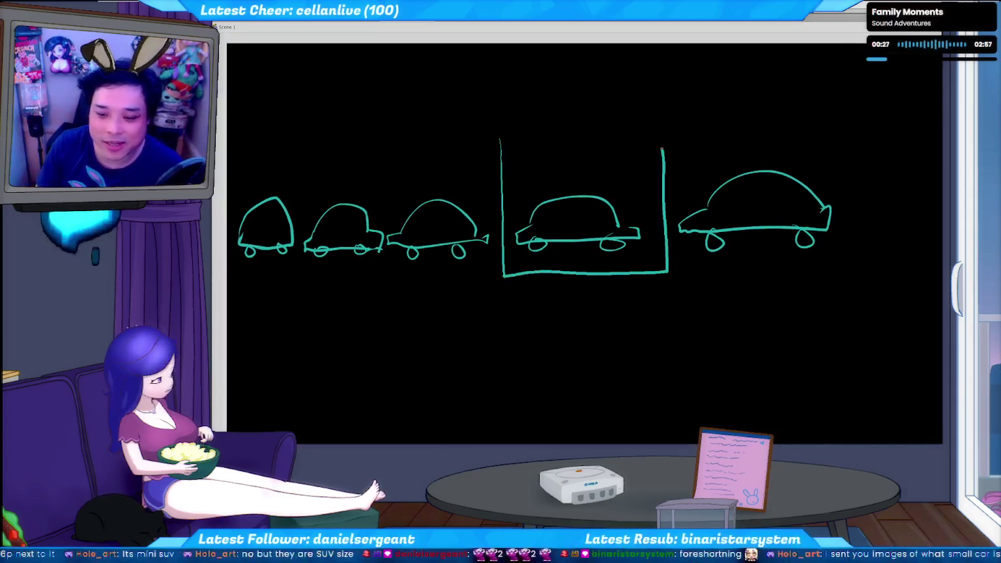
- Box the largest car and sketch a wide, flat vehicle with wheels above it
{"action": "mouse_move", "coordinate": [659, 158]}
{"action": "left_mouse_down"}
{"action": "mouse_move", "coordinate": [662, 270]}
{"action": "mouse_move", "coordinate": [782, 149]}
{"action": "left_mouse_up"}
{"action": "mouse_move", "coordinate": [835, 205]}
{"action": "left_mouse_down"}
{"action": "mouse_move", "coordinate": [800, 202]}
{"action": "mouse_move", "coordinate": [810, 254]}
{"action": "left_mouse_up"}
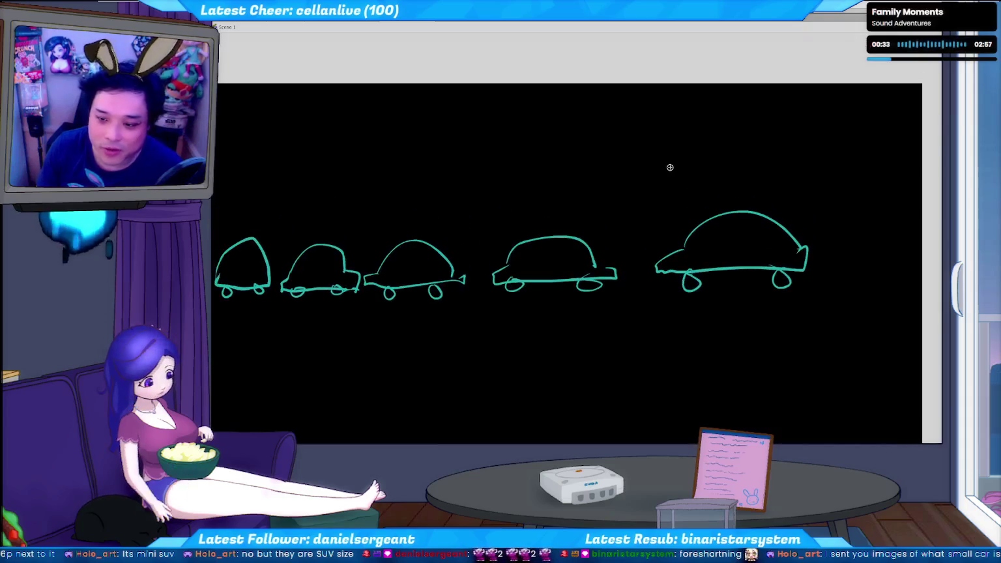
{"action": "left_click_drag", "start_coordinate": [655, 175], "coordinate": [805, 171]}
{"action": "left_click_drag", "start_coordinate": [671, 172], "coordinate": [678, 182]}
{"action": "left_click_drag", "start_coordinate": [760, 171], "coordinate": [769, 168]}
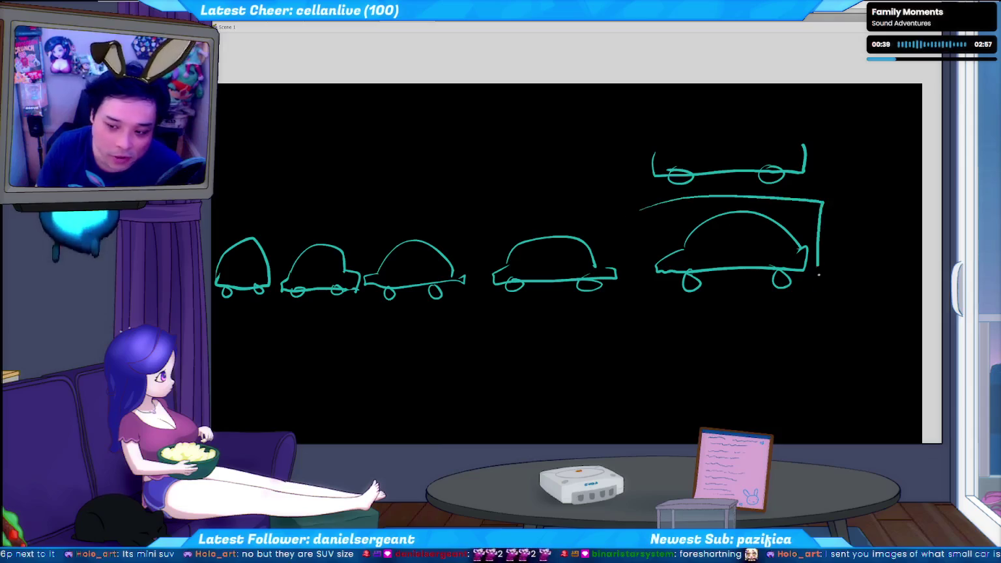
- Remove the box around the largest car and draw a tall oval above the small cars
{"action": "left_click_drag", "start_coordinate": [818, 259], "coordinate": [646, 208]}
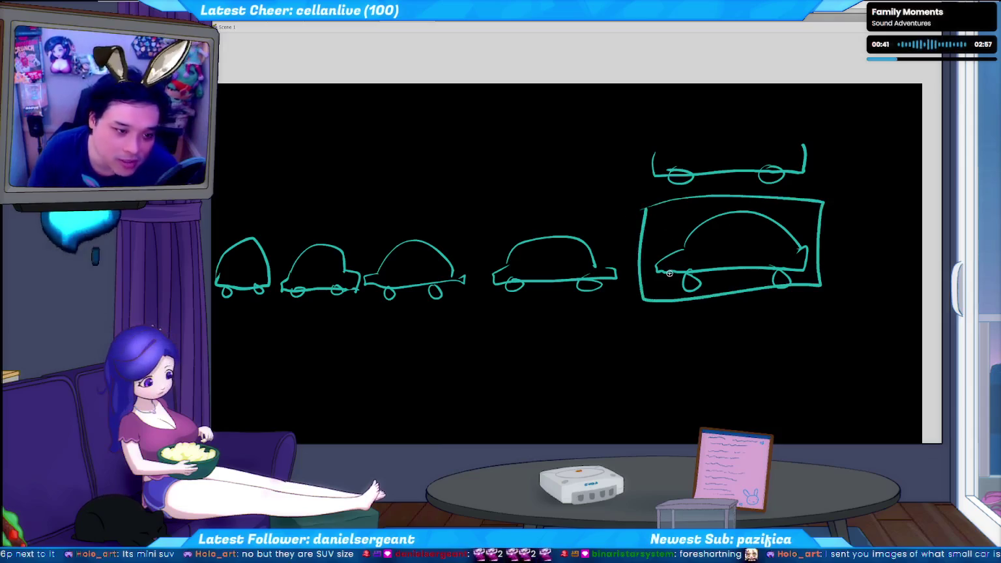
{"action": "key", "text": "ctrl+z"}
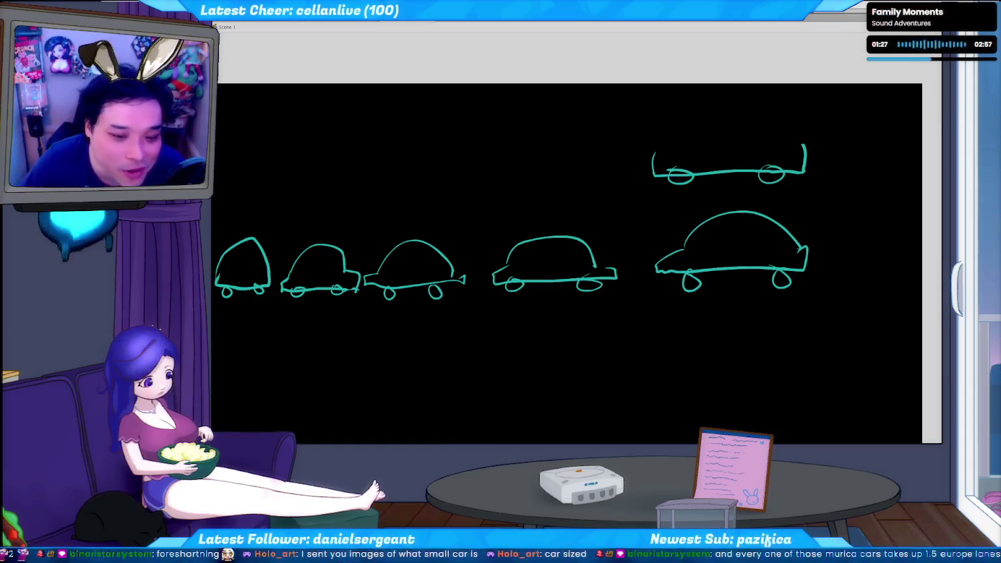
{"action": "left_click_drag", "start_coordinate": [345, 140], "coordinate": [345, 193]}
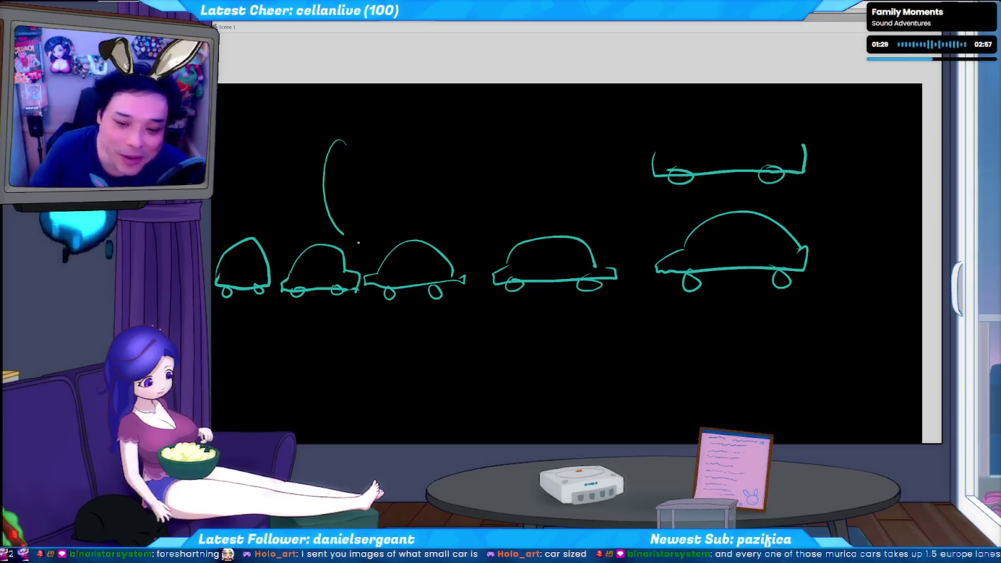
{"action": "key", "text": "ctrl+z"}
{"action": "mouse_move", "coordinate": [402, 184]}
{"action": "left_mouse_down"}
{"action": "mouse_move", "coordinate": [404, 230]}
{"action": "mouse_move", "coordinate": [490, 250]}
{"action": "left_mouse_up"}
{"action": "key", "text": "ctrl+z"}
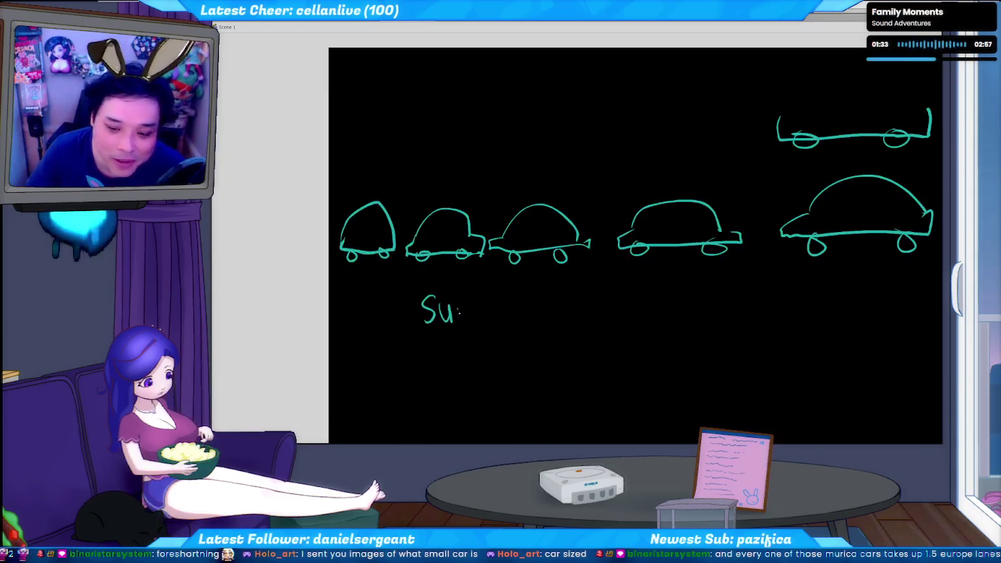
{"action": "mouse_move", "coordinate": [459, 318]}
{"action": "left_mouse_down"}
{"action": "mouse_move", "coordinate": [446, 279]}
{"action": "mouse_move", "coordinate": [481, 306]}
{"action": "left_mouse_up"}
{"action": "left_click_drag", "start_coordinate": [490, 285], "coordinate": [520, 303]}
{"action": "left_click_drag", "start_coordinate": [581, 295], "coordinate": [526, 272]}
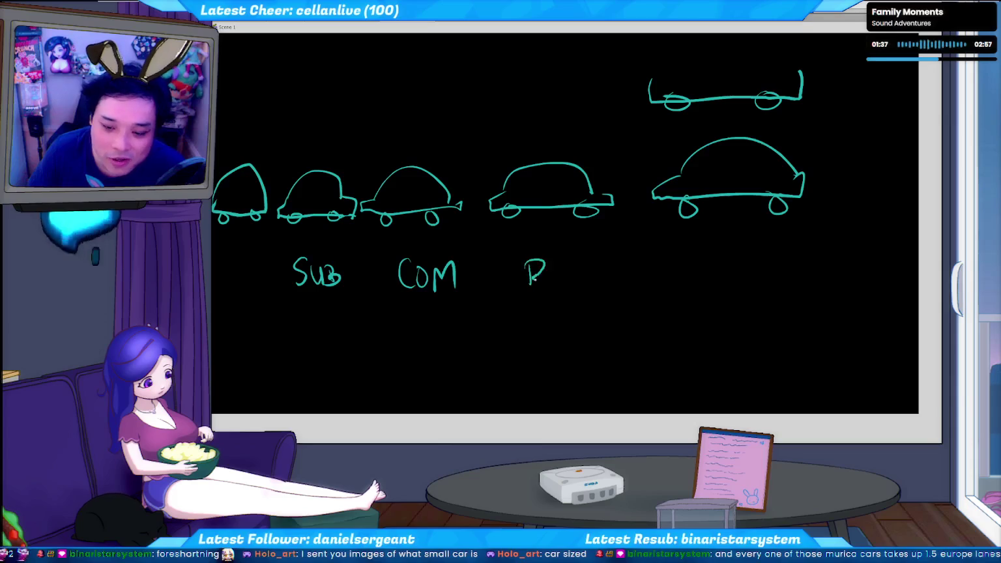
{"action": "key", "text": "ctrl+z"}
{"action": "mouse_move", "coordinate": [699, 259]}
{"action": "left_mouse_down"}
{"action": "mouse_move", "coordinate": [671, 243]}
{"action": "mouse_move", "coordinate": [665, 267]}
{"action": "left_mouse_up"}
{"action": "left_click_drag", "start_coordinate": [665, 243], "coordinate": [682, 241]}
{"action": "left_click_drag", "start_coordinate": [665, 254], "coordinate": [699, 246]}
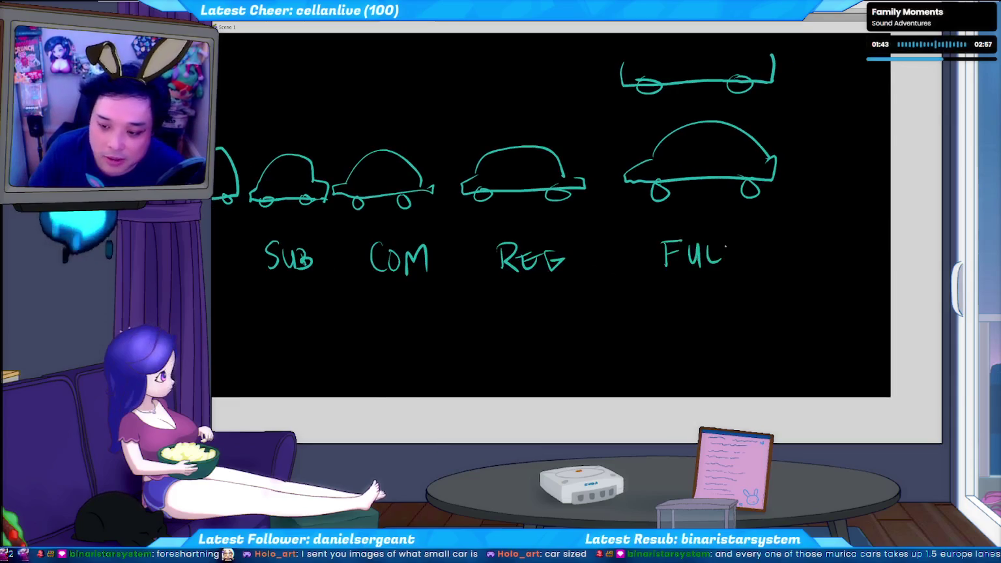
{"action": "left_click_drag", "start_coordinate": [617, 279], "coordinate": [750, 281]}
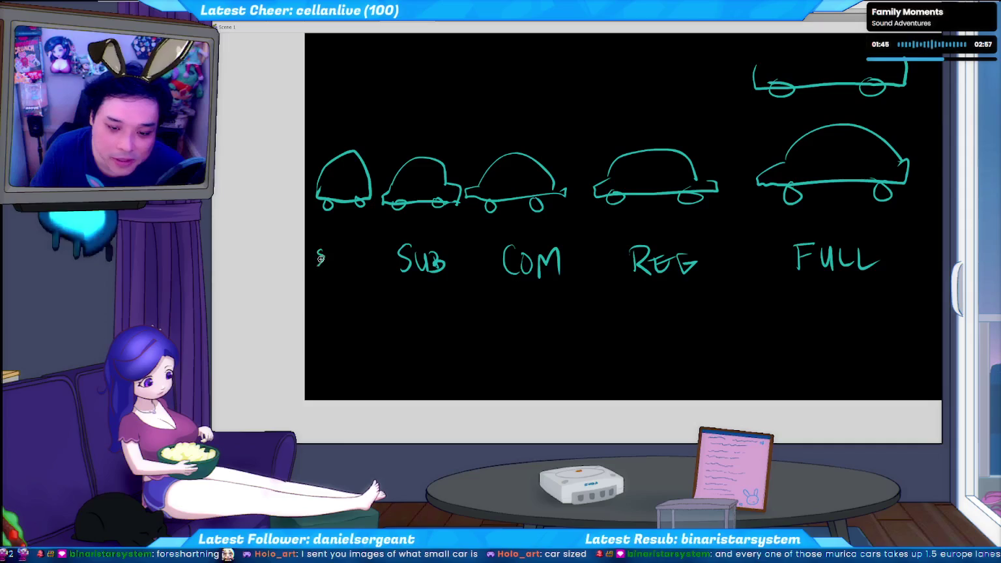
{"action": "left_click_drag", "start_coordinate": [348, 249], "coordinate": [348, 265]}
{"action": "mouse_move", "coordinate": [348, 249]}
{"action": "left_mouse_down"}
{"action": "mouse_move", "coordinate": [357, 264]}
{"action": "mouse_move", "coordinate": [369, 249]}
{"action": "left_mouse_up"}
{"action": "left_click_drag", "start_coordinate": [363, 249], "coordinate": [363, 265]}
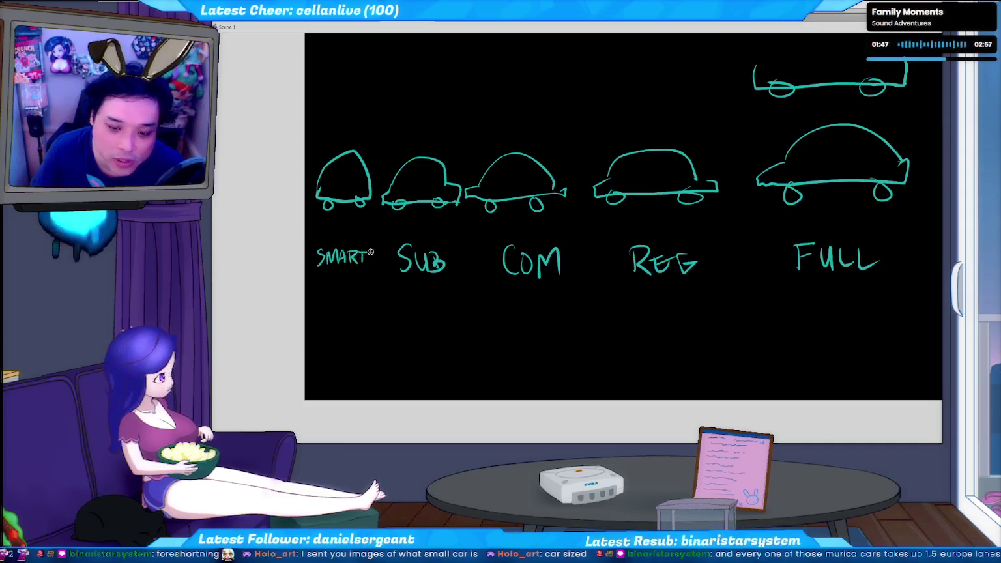
{"action": "mouse_move", "coordinate": [623, 252]}
{"action": "left_mouse_down"}
{"action": "mouse_move", "coordinate": [539, 248]}
{"action": "mouse_move", "coordinate": [521, 264]}
{"action": "left_mouse_up"}
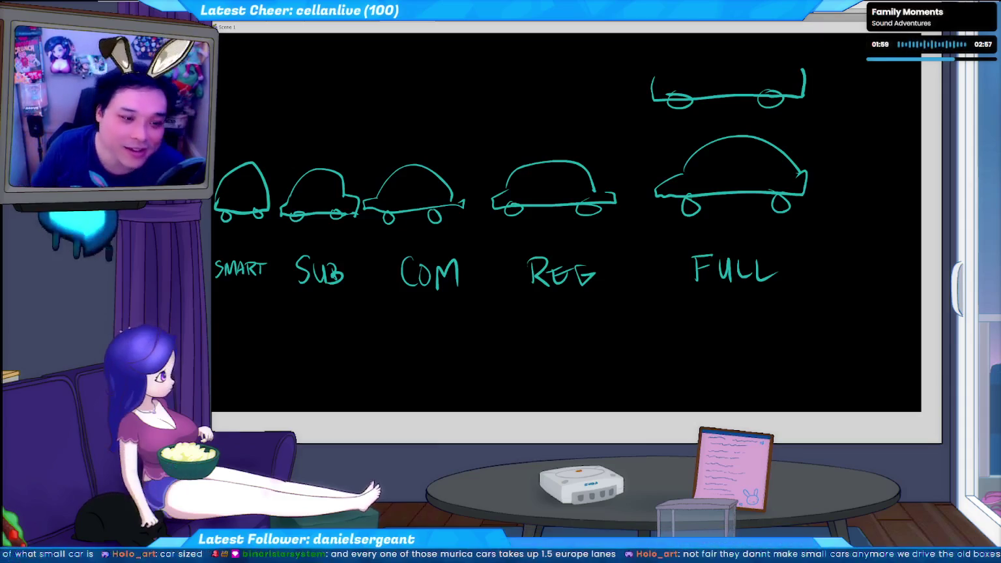
- Undo the stray line above the cars, then box the SUB car and undo that box
{"action": "key", "text": "ctrl+z"}
{"action": "left_click_drag", "start_coordinate": [277, 147], "coordinate": [362, 234]}
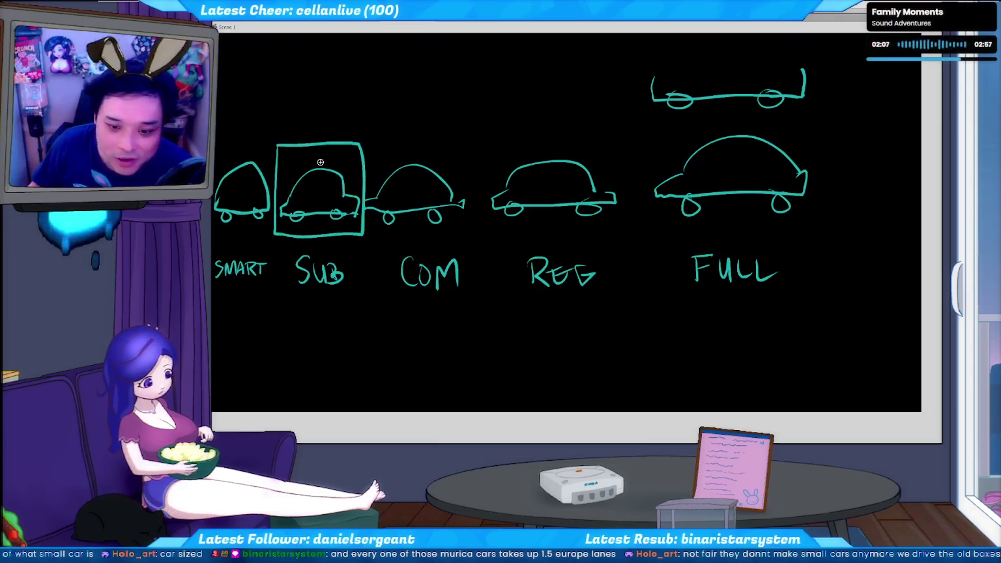
{"action": "key", "text": "ctrl+z"}
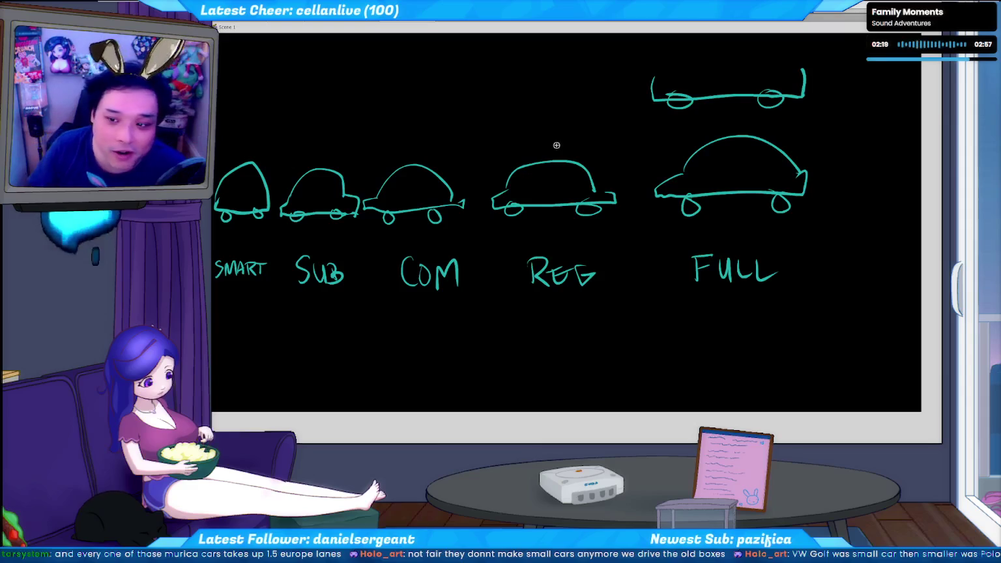
- Clear the canvas and sketch the side-view van's arched body, roof line and underside
{"action": "key", "text": "e"}
{"action": "left_click_drag", "start_coordinate": [381, 215], "coordinate": [530, 141]}
{"action": "key", "text": "e"}
{"action": "mouse_move", "coordinate": [376, 239]}
{"action": "left_mouse_down"}
{"action": "mouse_move", "coordinate": [474, 105]}
{"action": "mouse_move", "coordinate": [487, 260]}
{"action": "mouse_move", "coordinate": [501, 279]}
{"action": "left_mouse_up"}
{"action": "mouse_move", "coordinate": [443, 103]}
{"action": "left_mouse_down"}
{"action": "mouse_move", "coordinate": [657, 97]}
{"action": "mouse_move", "coordinate": [717, 250]}
{"action": "left_mouse_up"}
{"action": "left_click_drag", "start_coordinate": [488, 266], "coordinate": [677, 266]}
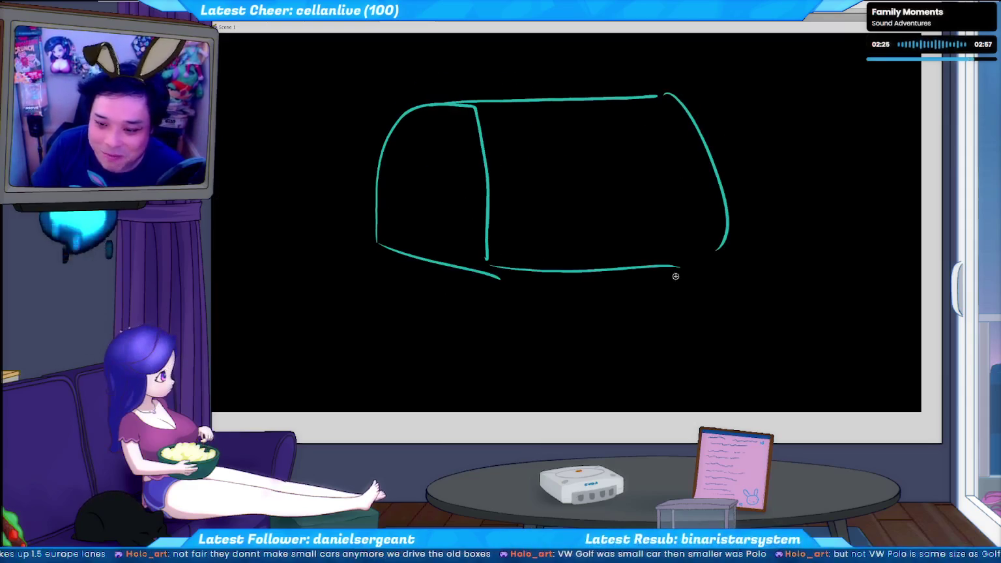
{"action": "mouse_move", "coordinate": [708, 149]}
{"action": "left_mouse_down"}
{"action": "mouse_move", "coordinate": [818, 254]}
{"action": "mouse_move", "coordinate": [714, 256]}
{"action": "left_mouse_up"}
{"action": "key", "text": "ctrl+z"}
{"action": "key", "text": "ctrl+z"}
- Finish the van with hood arc, windshield, bottom line, wheels and rear pillar
{"action": "left_click_drag", "start_coordinate": [703, 148], "coordinate": [795, 252]}
{"action": "left_click_drag", "start_coordinate": [679, 98], "coordinate": [748, 156]}
{"action": "mouse_move", "coordinate": [786, 247]}
{"action": "left_mouse_down"}
{"action": "mouse_move", "coordinate": [696, 247]}
{"action": "mouse_move", "coordinate": [704, 264]}
{"action": "left_mouse_up"}
{"action": "left_click_drag", "start_coordinate": [518, 239], "coordinate": [580, 247]}
{"action": "left_click_drag", "start_coordinate": [424, 108], "coordinate": [422, 283]}
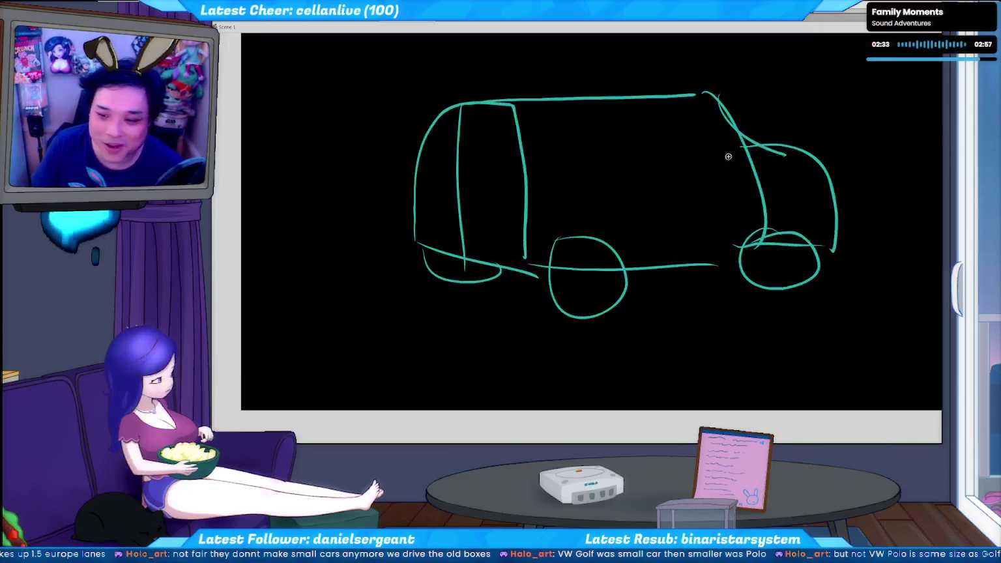
{"action": "scroll", "coordinate": [358, 375], "scroll_direction": "down", "scroll_amount": 3}
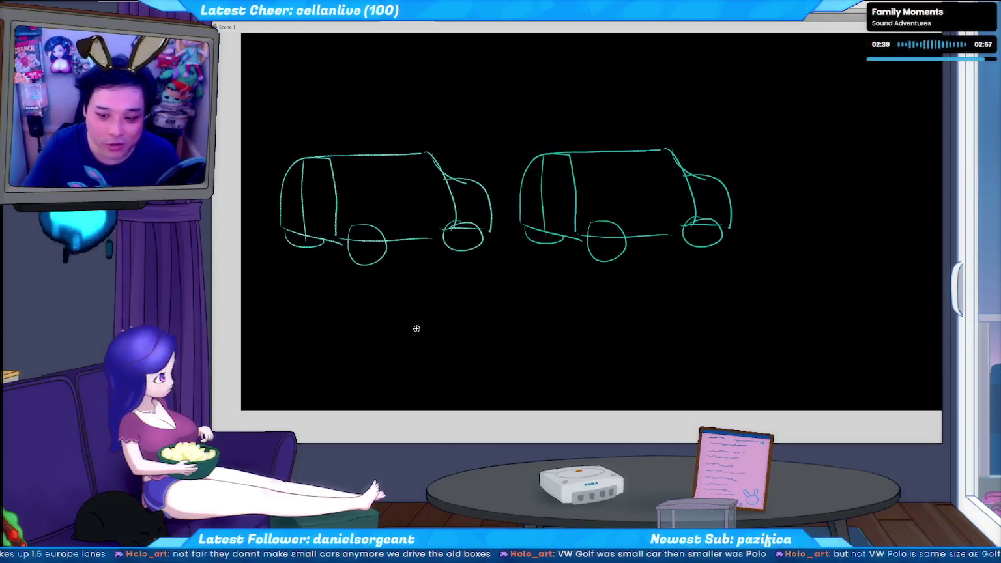
- Shrink a van copy with Scale and Rotate, nudge and stretch it, then delete both vans
{"action": "key", "text": "ctrl+alt+s"}
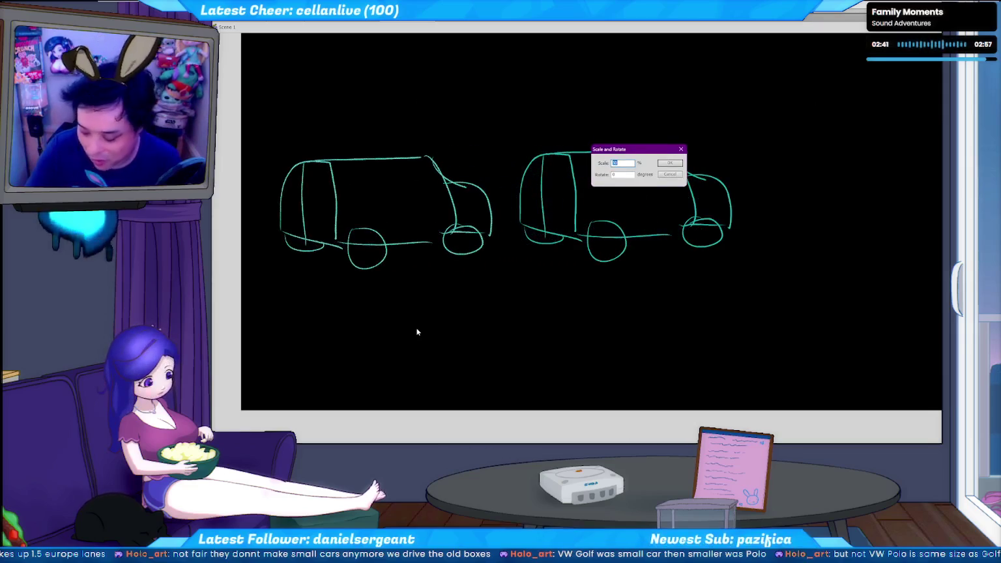
{"action": "type", "text": "0"}
{"action": "key", "text": "Return"}
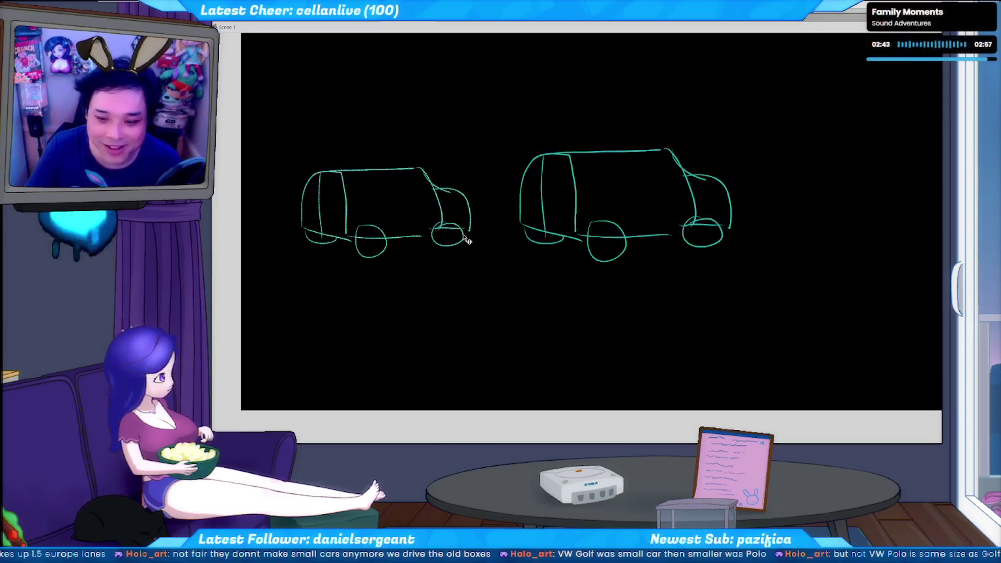
{"action": "key", "text": "Right"}
{"action": "key", "text": "Right"}
{"action": "key", "text": "Right"}
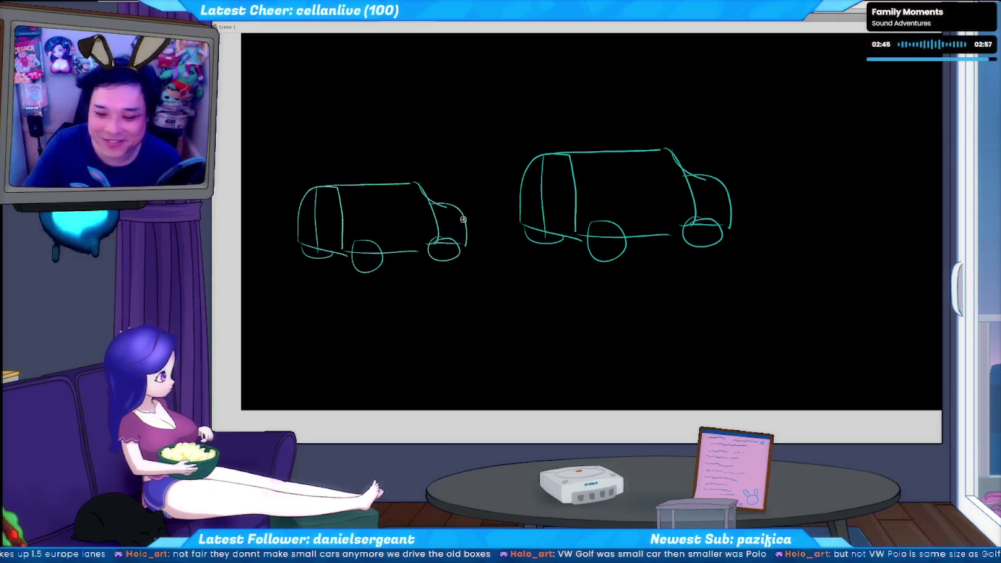
{"action": "key", "text": "Down"}
{"action": "key", "text": "Down"}
{"action": "key", "text": "Right"}
{"action": "key", "text": "Right"}
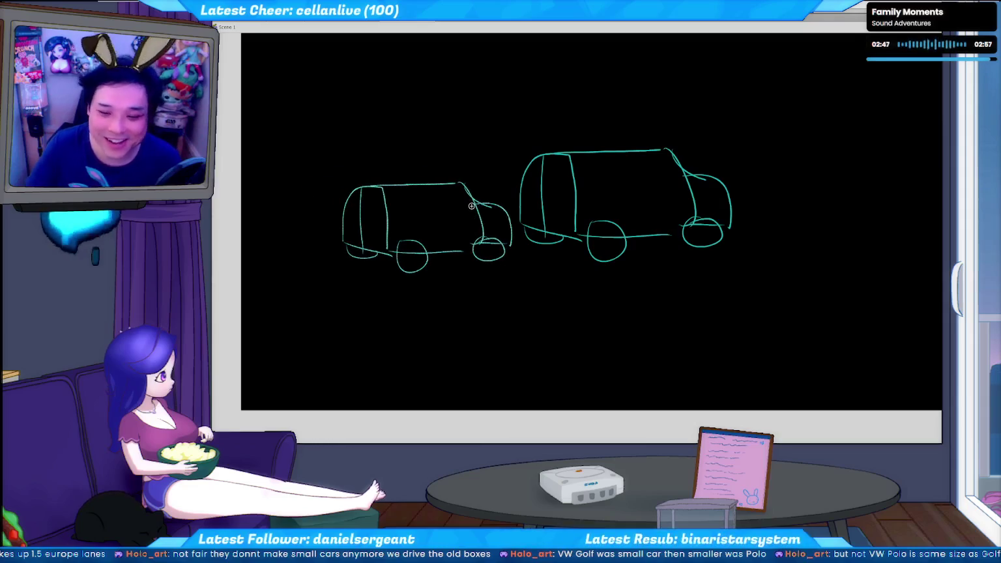
{"action": "left_click_drag", "start_coordinate": [428, 182], "coordinate": [428, 166]}
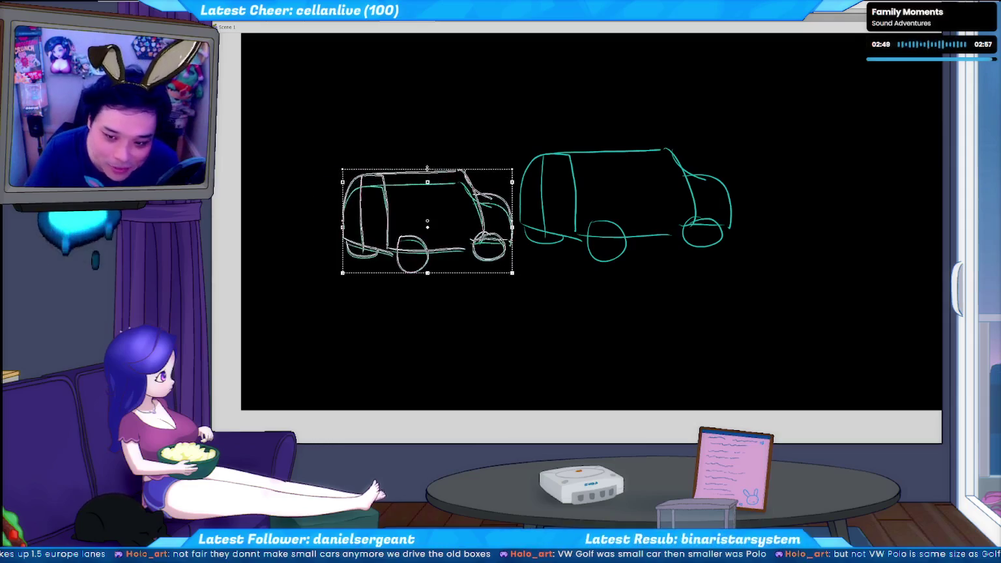
{"action": "left_click", "coordinate": [603, 335]}
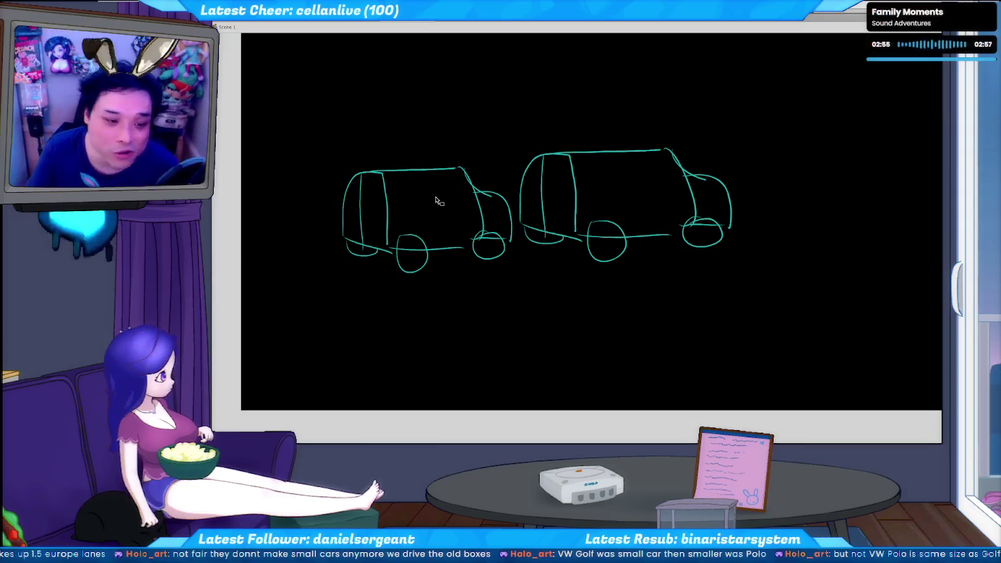
{"action": "left_click_drag", "start_coordinate": [629, 199], "coordinate": [429, 193]}
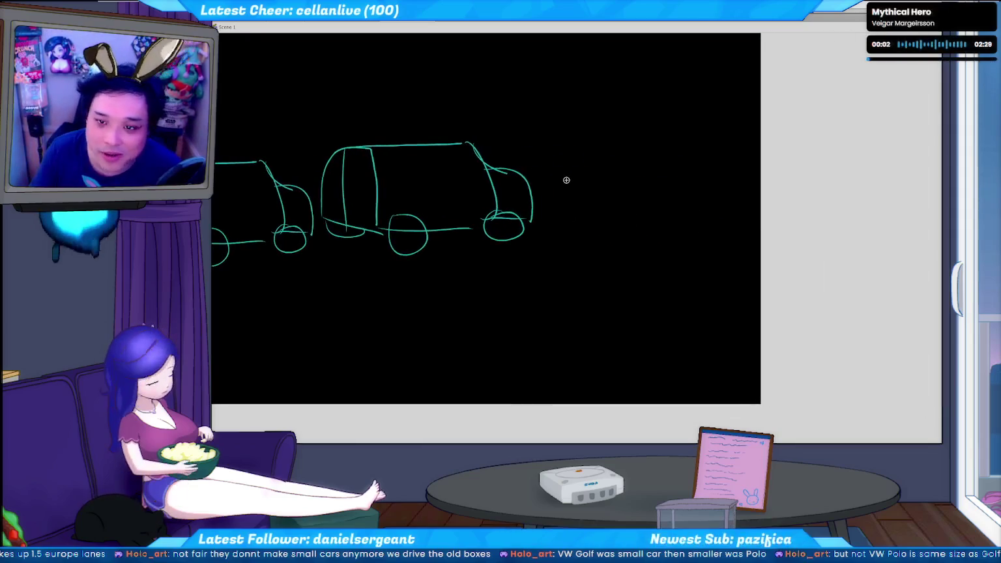
{"action": "key", "text": "Delete"}
- Brush a teal front-view van with body, bottom line, wheel and split windscreen
{"action": "left_click_drag", "start_coordinate": [327, 236], "coordinate": [378, 96]}
{"action": "left_click_drag", "start_coordinate": [324, 246], "coordinate": [538, 259]}
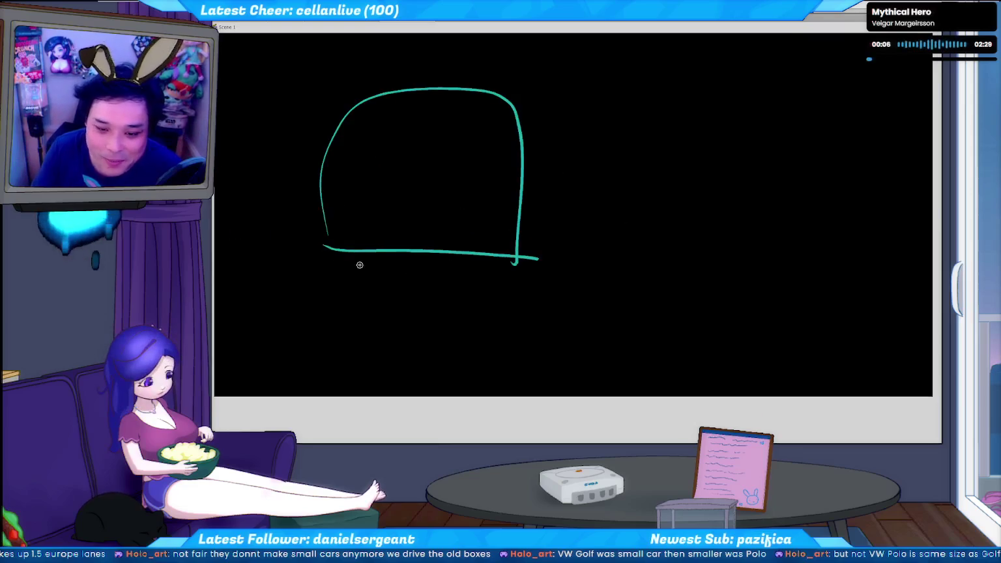
{"action": "left_click_drag", "start_coordinate": [478, 254], "coordinate": [512, 256]}
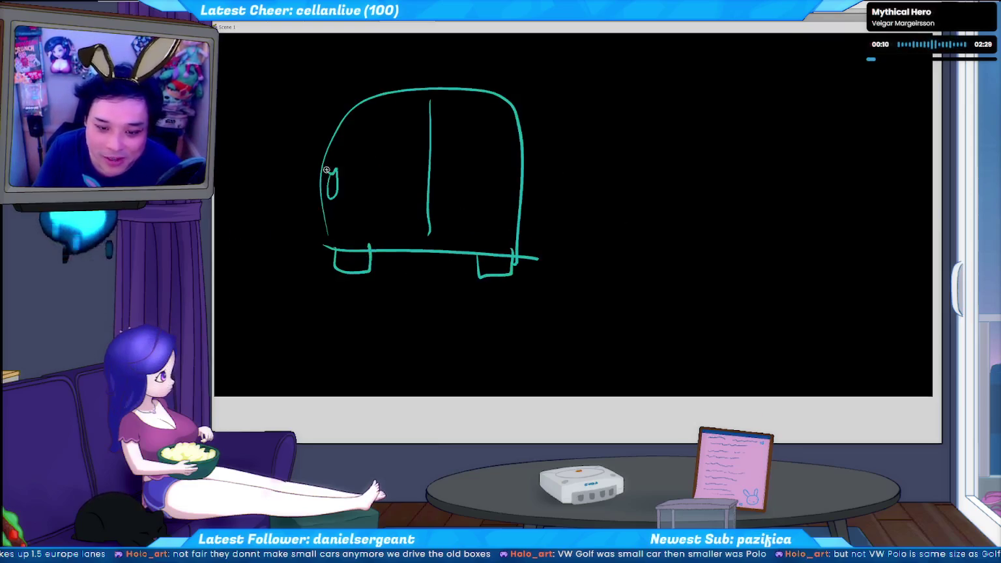
{"action": "mouse_move", "coordinate": [365, 113]}
{"action": "left_mouse_down"}
{"action": "mouse_move", "coordinate": [424, 109]}
{"action": "mouse_move", "coordinate": [517, 164]}
{"action": "left_mouse_up"}
{"action": "left_click_drag", "start_coordinate": [437, 97], "coordinate": [497, 172]}
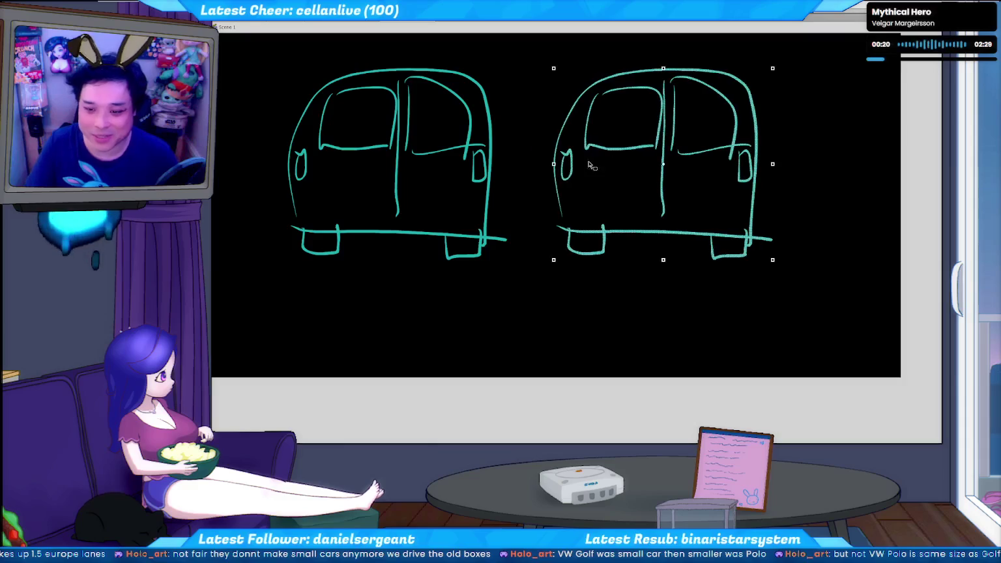
- Make the copied van narrower and slightly shorter, then nudge it left
{"action": "left_click_drag", "start_coordinate": [553, 163], "coordinate": [598, 164]}
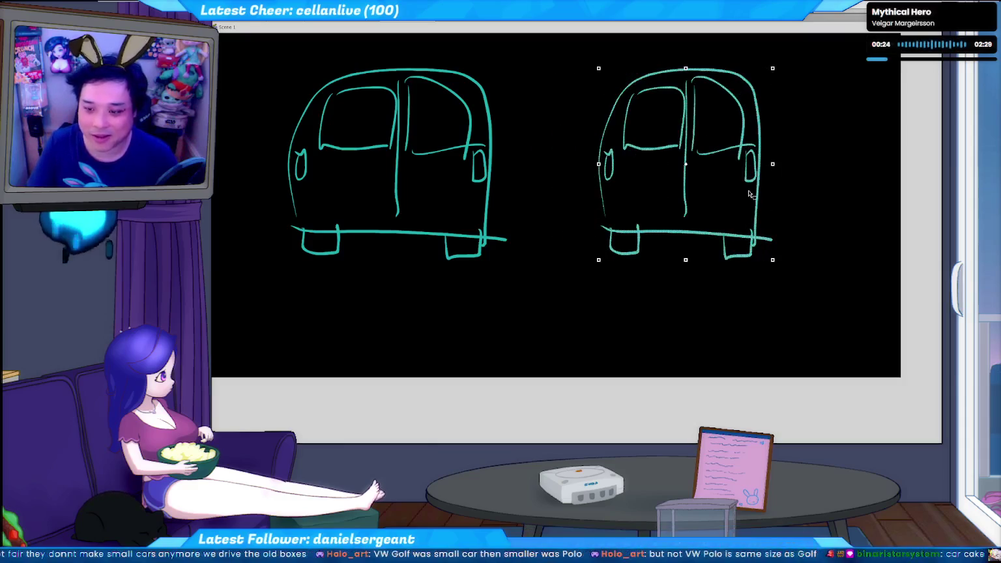
{"action": "left_click_drag", "start_coordinate": [685, 68], "coordinate": [686, 79]}
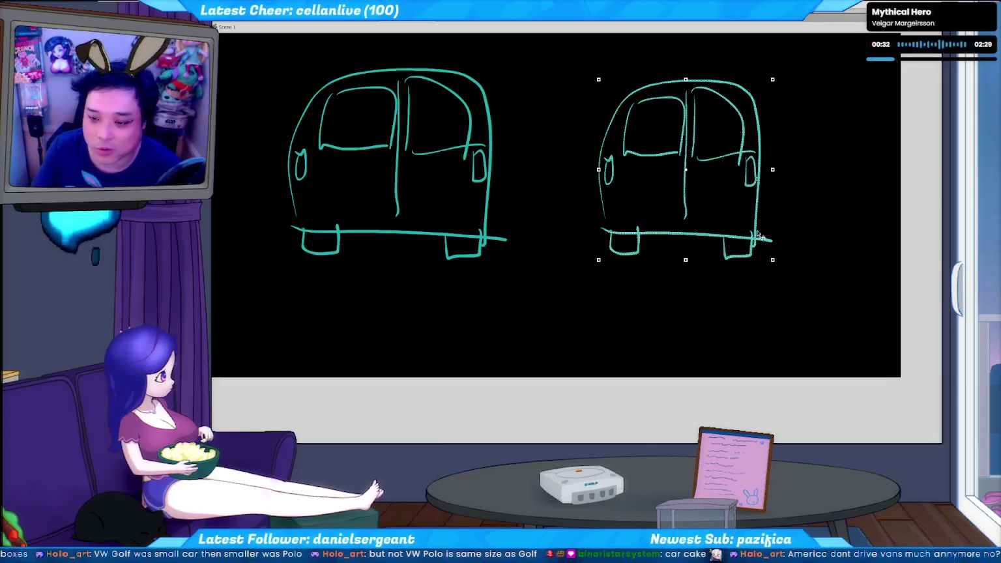
{"action": "key", "text": "Left"}
{"action": "key", "text": "Left"}
{"action": "key", "text": "Left"}
{"action": "key", "text": "Left"}
{"action": "key", "text": "Left"}
{"action": "key", "text": "Left"}
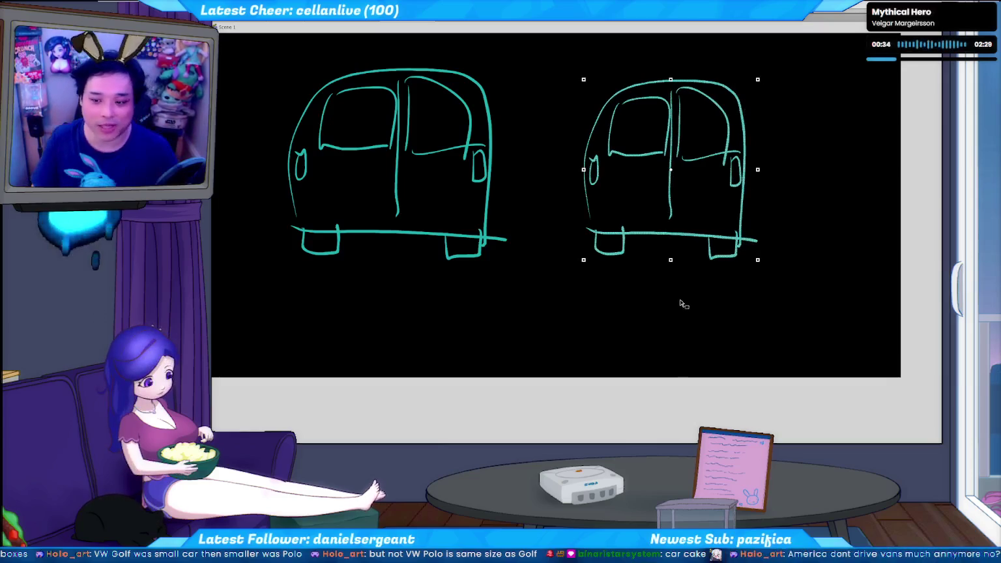
- Deselect and save the van comparison file, then switch back to the avatar document
{"action": "left_click", "coordinate": [615, 317]}
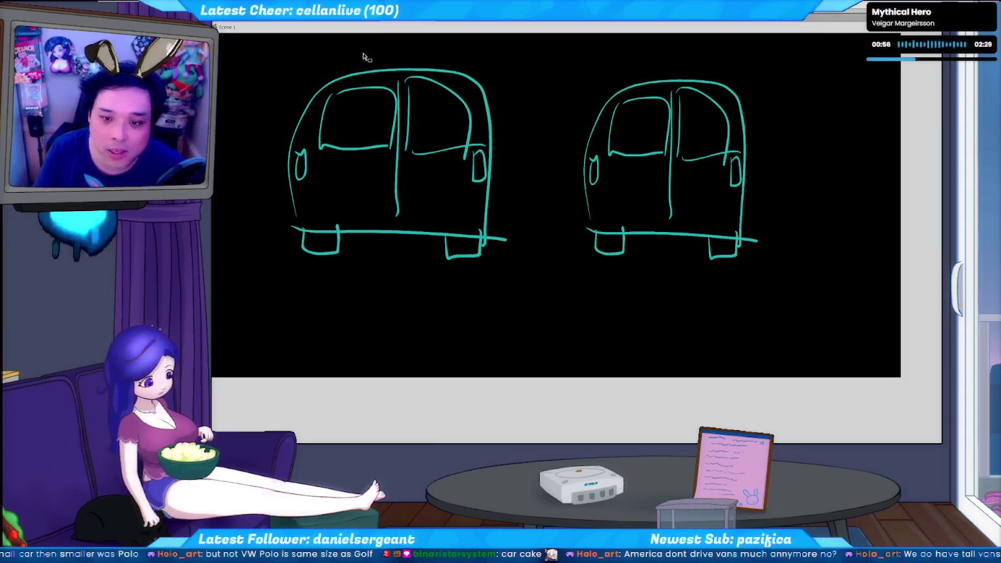
{"action": "key", "text": "ctrl+s"}
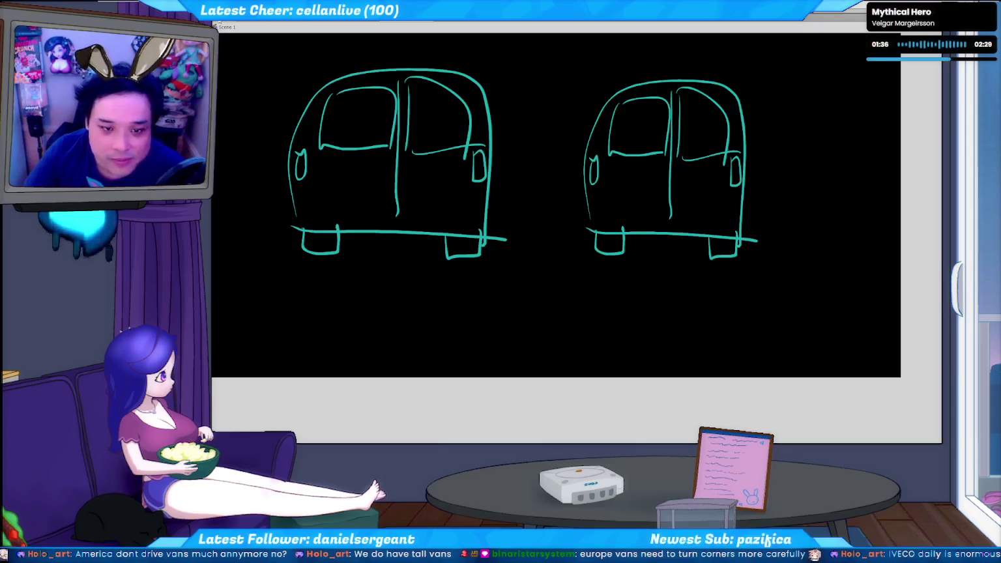
{"action": "key", "text": "alt+Tab"}
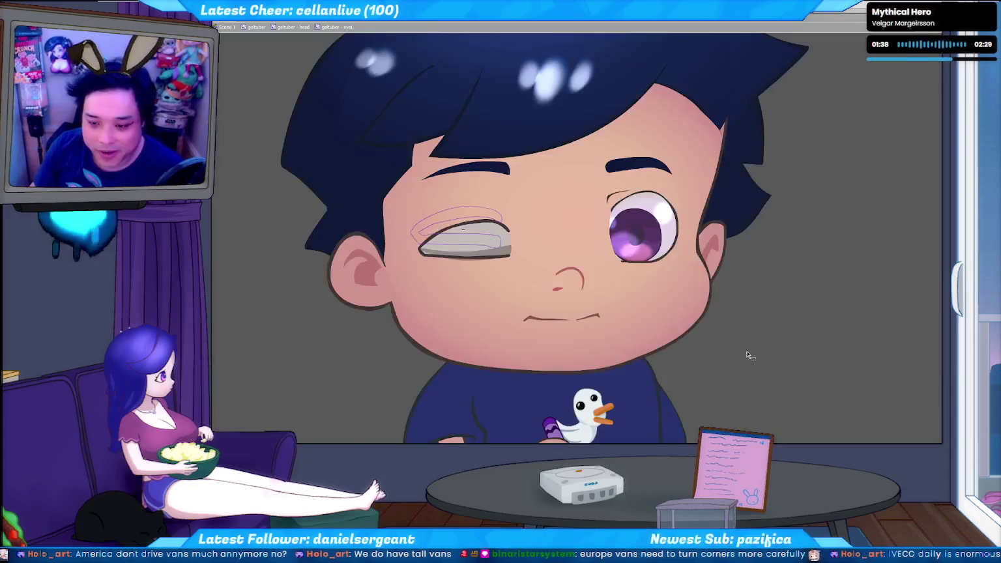
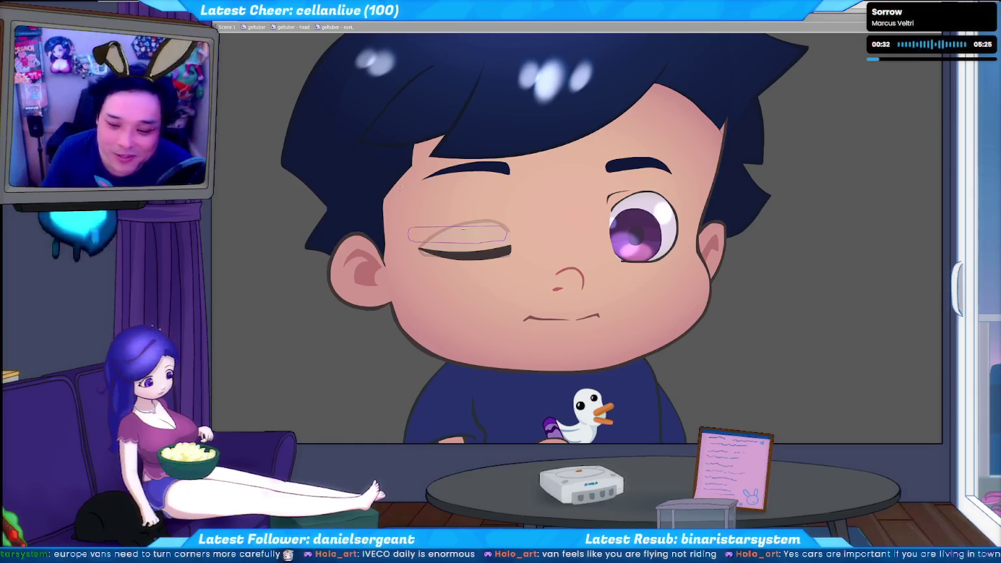
- Step through the eye frames from half-open to the grey open eye, then back to closed
{"action": "key", "text": "."}
{"action": "key", "text": "."}
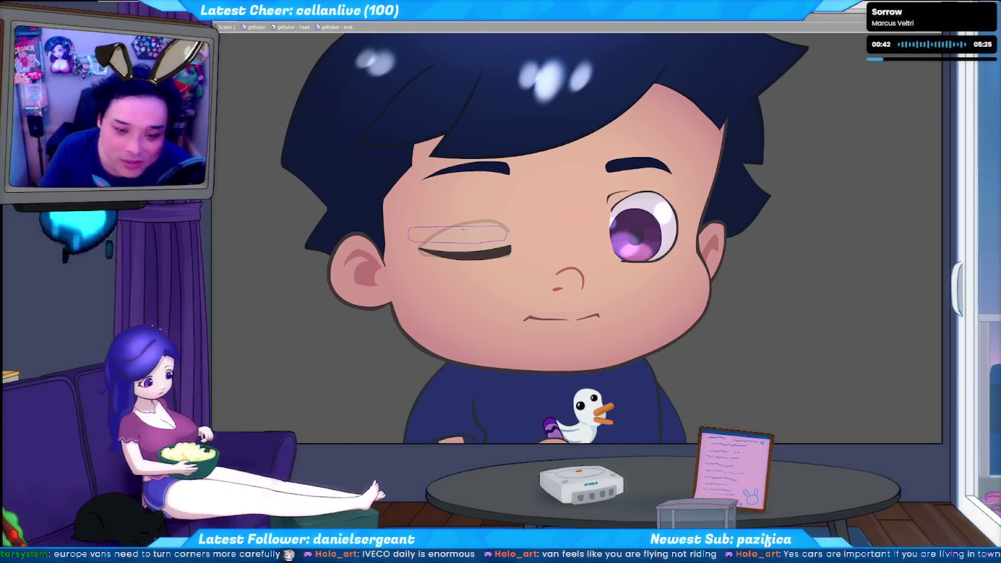
{"action": "key", "text": "period"}
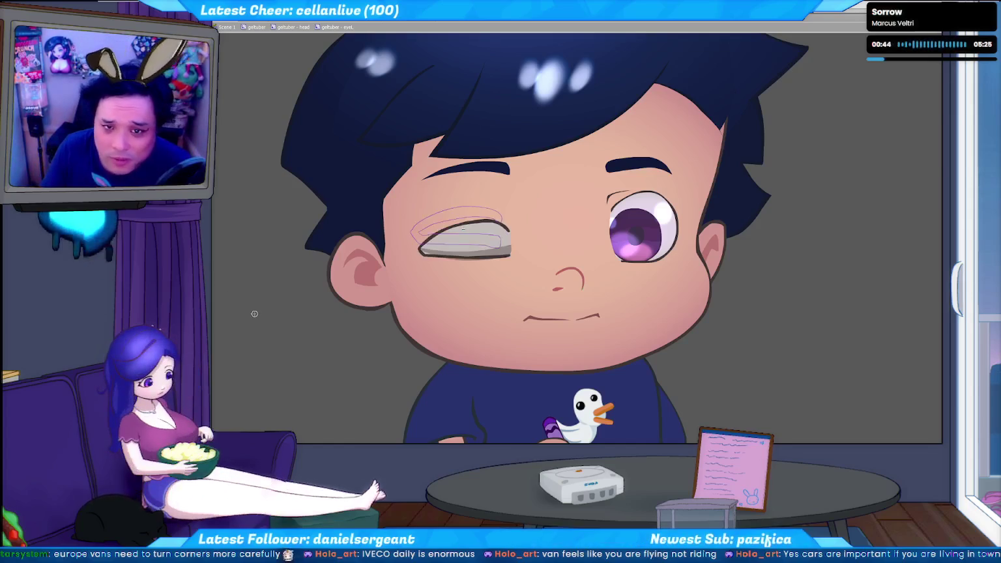
{"action": "key", "text": "period"}
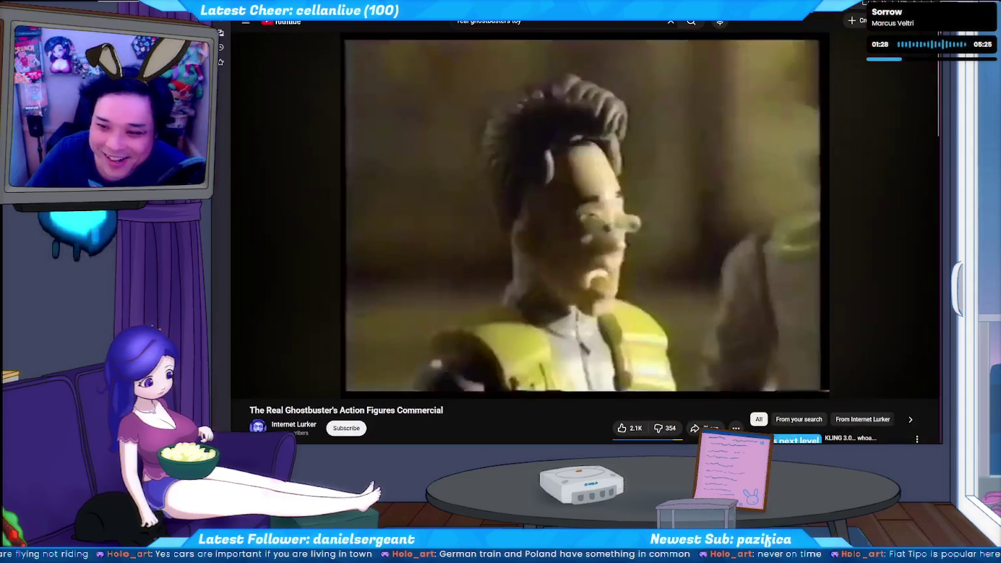
- Search Google for 'fiat tipo', preview a Top Gear photo, then return to Animate
{"action": "key", "text": "ctrl+l"}
{"action": "type", "text": "fiat tipo"}
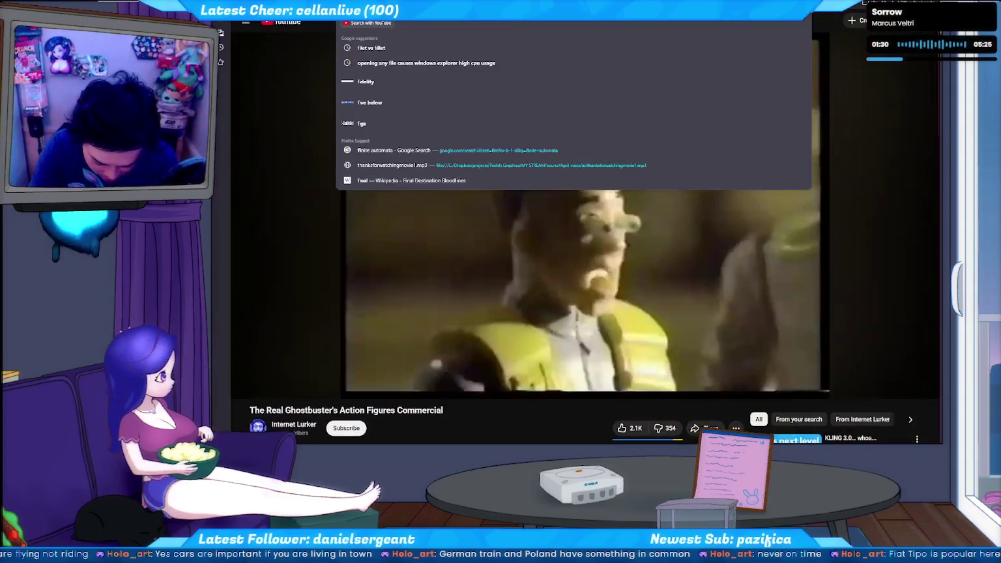
{"action": "key", "text": "Return"}
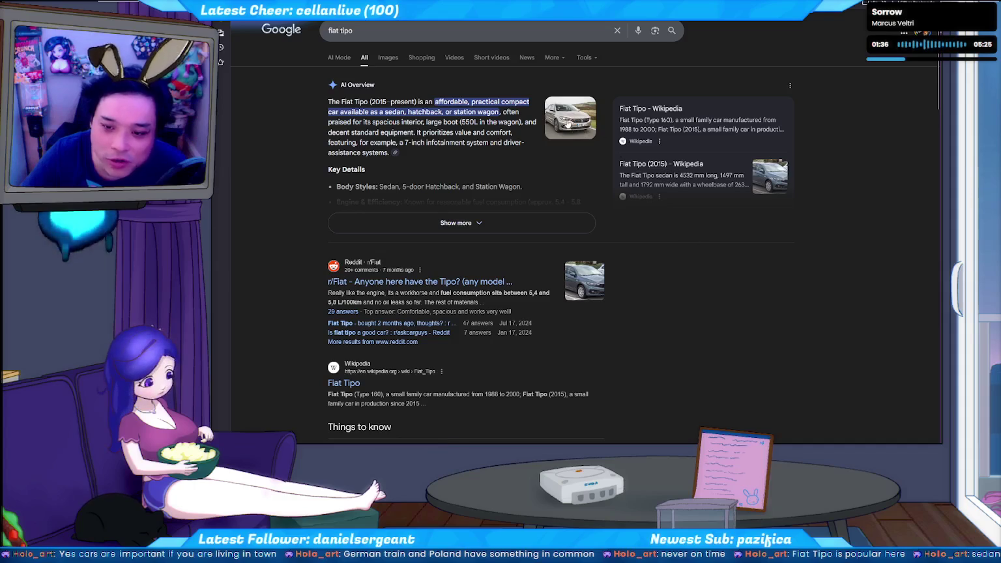
{"action": "left_click", "coordinate": [570, 119]}
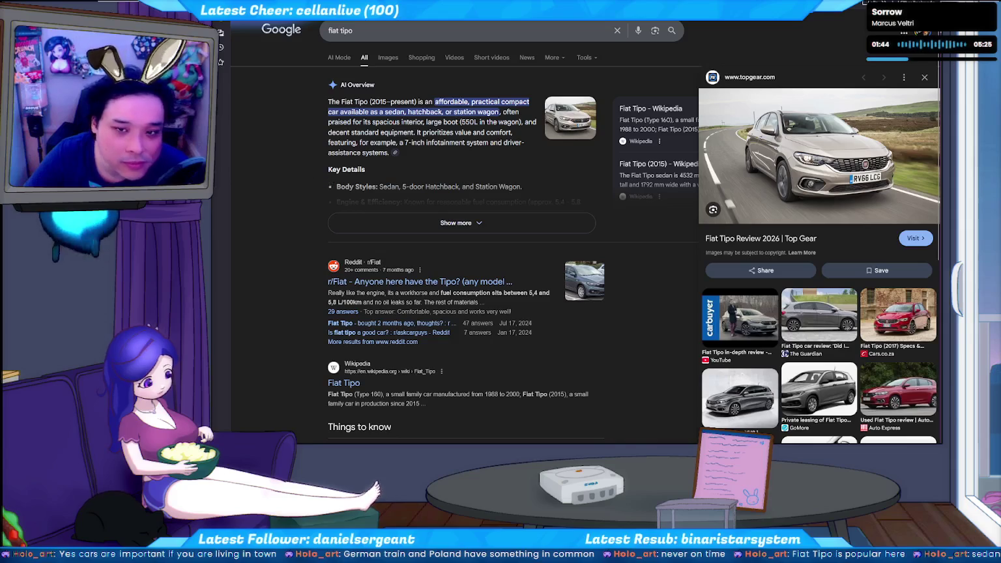
{"action": "key", "text": "alt+Tab"}
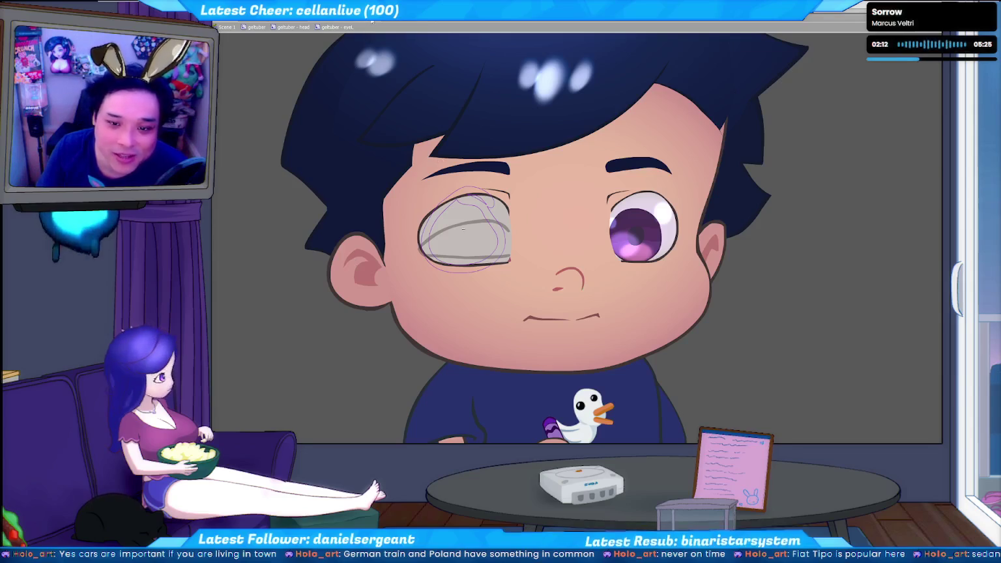
{"action": "key", "text": "alt+Tab"}
- Clear the old car sketches and brush a blue building with a window grid
{"action": "key", "text": "Delete"}
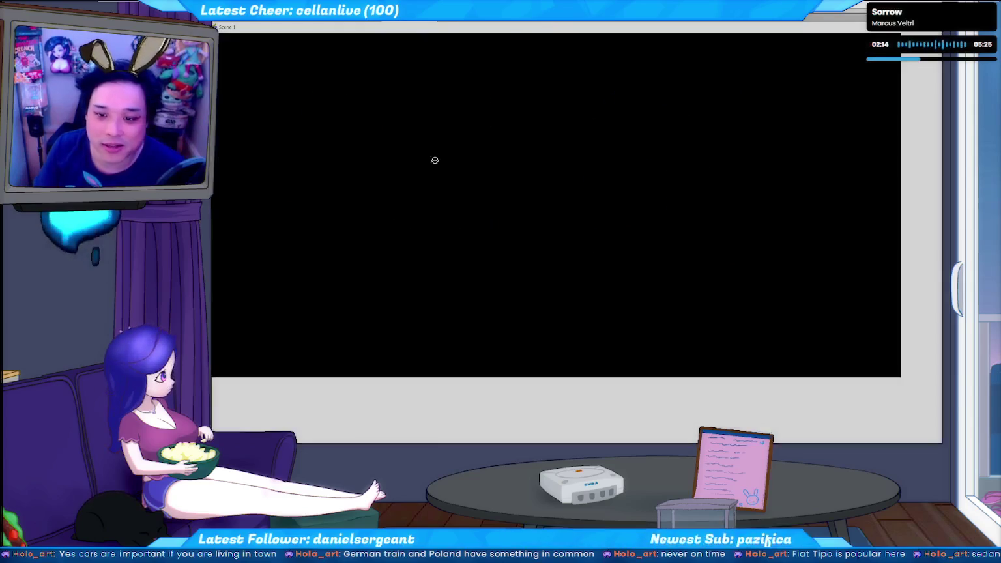
{"action": "left_click_drag", "start_coordinate": [372, 190], "coordinate": [458, 209]}
{"action": "key", "text": "ctrl+z"}
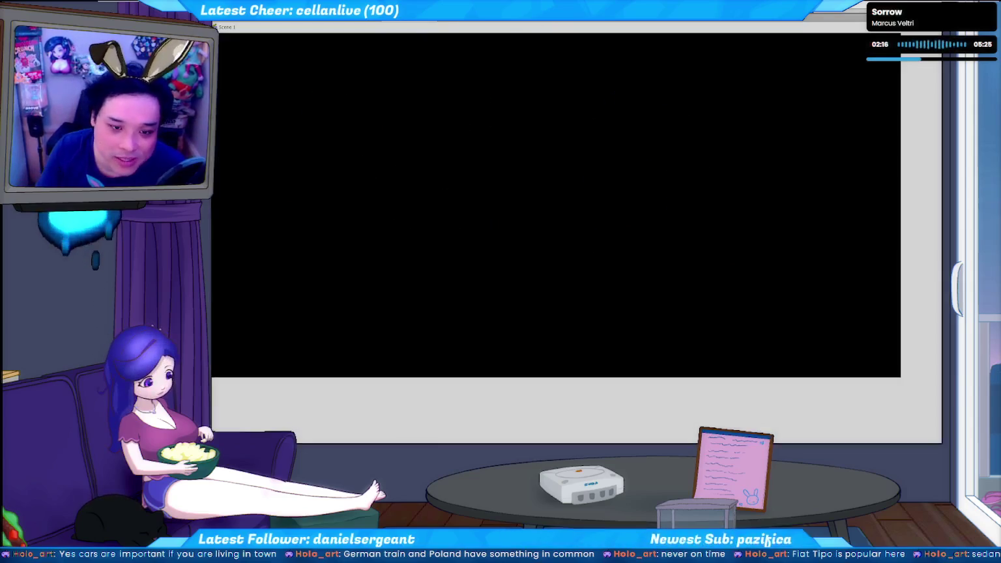
{"action": "left_click_drag", "start_coordinate": [369, 196], "coordinate": [469, 213]}
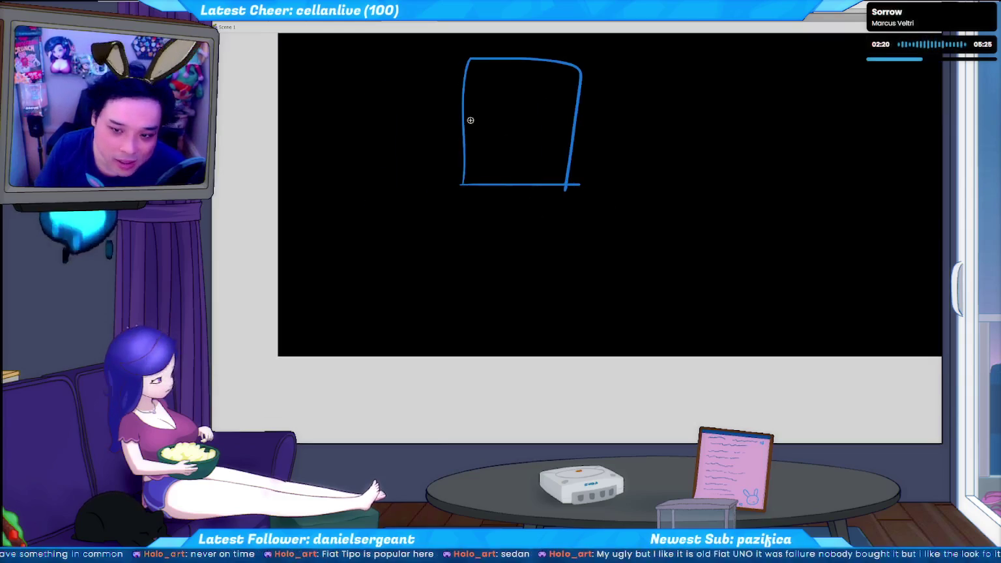
{"action": "left_click_drag", "start_coordinate": [498, 64], "coordinate": [496, 209]}
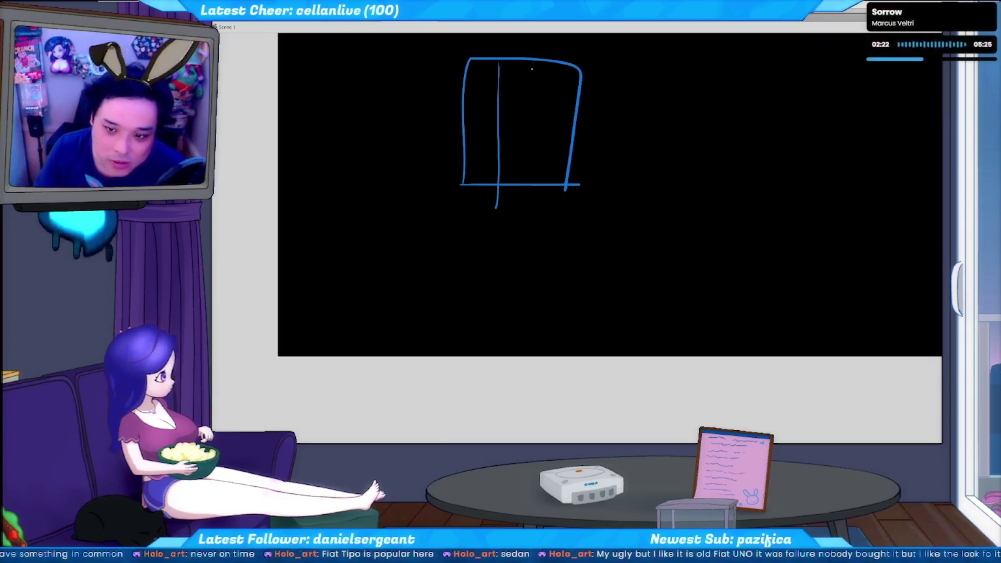
{"action": "left_click_drag", "start_coordinate": [533, 119], "coordinate": [571, 120]}
{"action": "left_click_drag", "start_coordinate": [464, 144], "coordinate": [590, 144]}
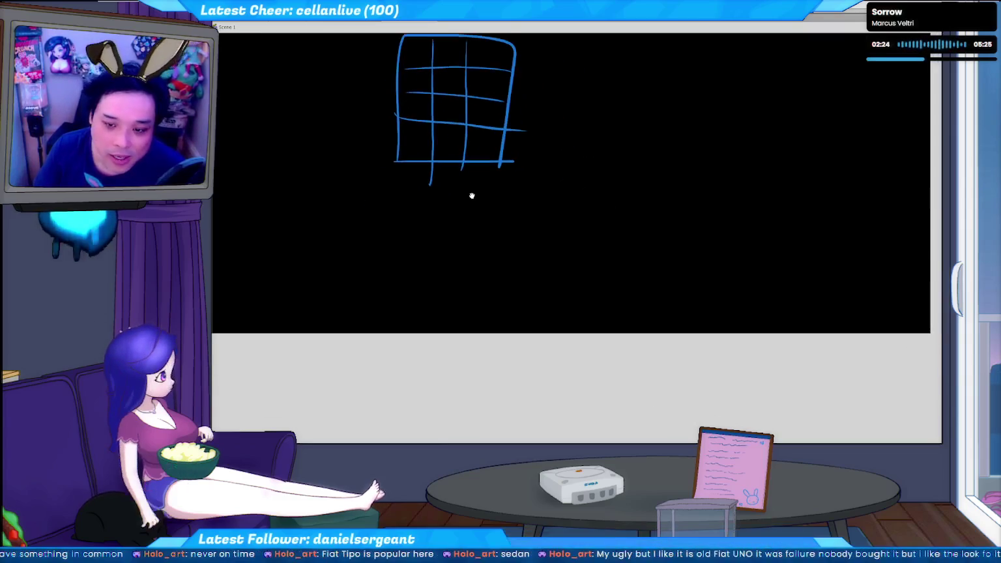
- Draw a long sloping road beneath the building and small stick figures beside it
{"action": "left_click_drag", "start_coordinate": [394, 168], "coordinate": [526, 258]}
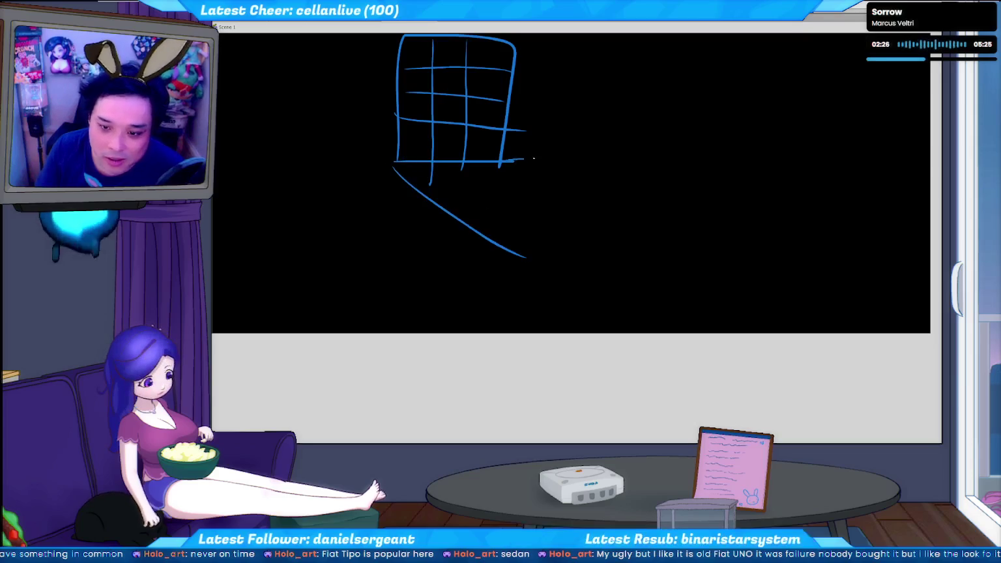
{"action": "left_click_drag", "start_coordinate": [514, 160], "coordinate": [717, 236]}
{"action": "left_click_drag", "start_coordinate": [525, 256], "coordinate": [751, 247]}
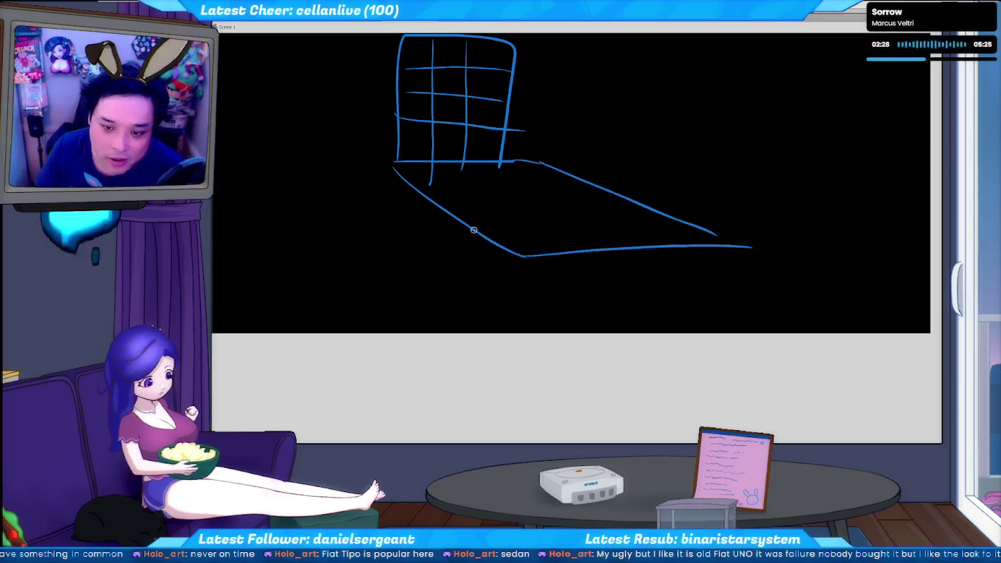
{"action": "left_click_drag", "start_coordinate": [533, 207], "coordinate": [596, 248]}
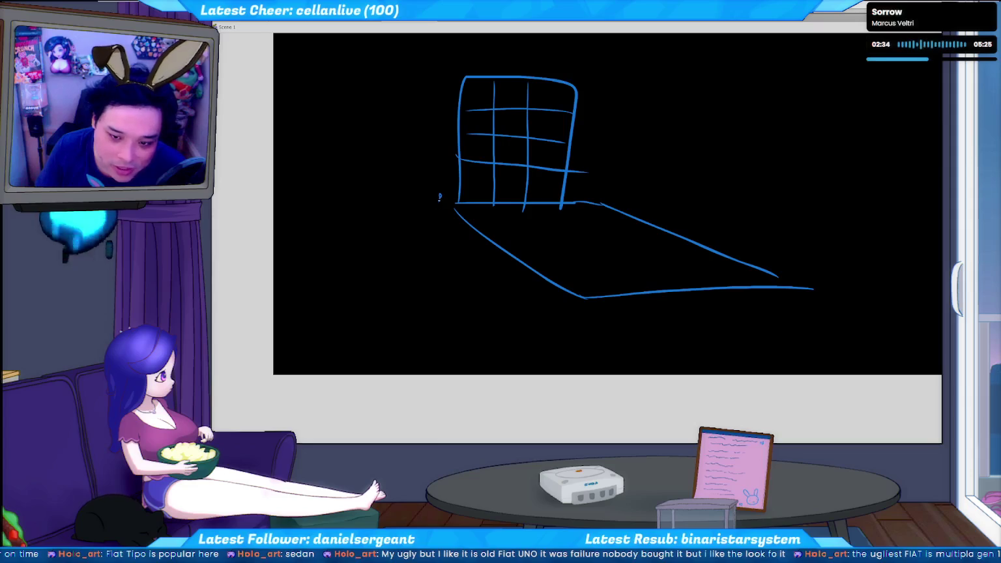
{"action": "left_click_drag", "start_coordinate": [440, 195], "coordinate": [450, 213]}
- Sketch railway tracks with rails and sleepers across the bottom of the canvas
{"action": "scroll", "coordinate": [475, 246], "scroll_direction": "down", "scroll_amount": 3}
{"action": "left_click_drag", "start_coordinate": [350, 257], "coordinate": [862, 258]}
{"action": "left_click_drag", "start_coordinate": [390, 291], "coordinate": [863, 266]}
{"action": "key", "text": "ctrl+z"}
{"action": "left_click_drag", "start_coordinate": [430, 277], "coordinate": [440, 307]}
{"action": "left_click_drag", "start_coordinate": [526, 290], "coordinate": [535, 312]}
{"action": "left_click_drag", "start_coordinate": [561, 280], "coordinate": [671, 297]}
{"action": "left_click_drag", "start_coordinate": [760, 277], "coordinate": [829, 289]}
{"action": "left_click_drag", "start_coordinate": [323, 287], "coordinate": [845, 271]}
{"action": "left_click_drag", "start_coordinate": [358, 282], "coordinate": [935, 309]}
- Draw an arched vehicle outline over the tracks with a window line
{"action": "left_click_drag", "start_coordinate": [599, 229], "coordinate": [770, 296]}
{"action": "key", "text": "ctrl+z"}
{"action": "key", "text": "ctrl+z"}
{"action": "left_click_drag", "start_coordinate": [626, 288], "coordinate": [779, 290]}
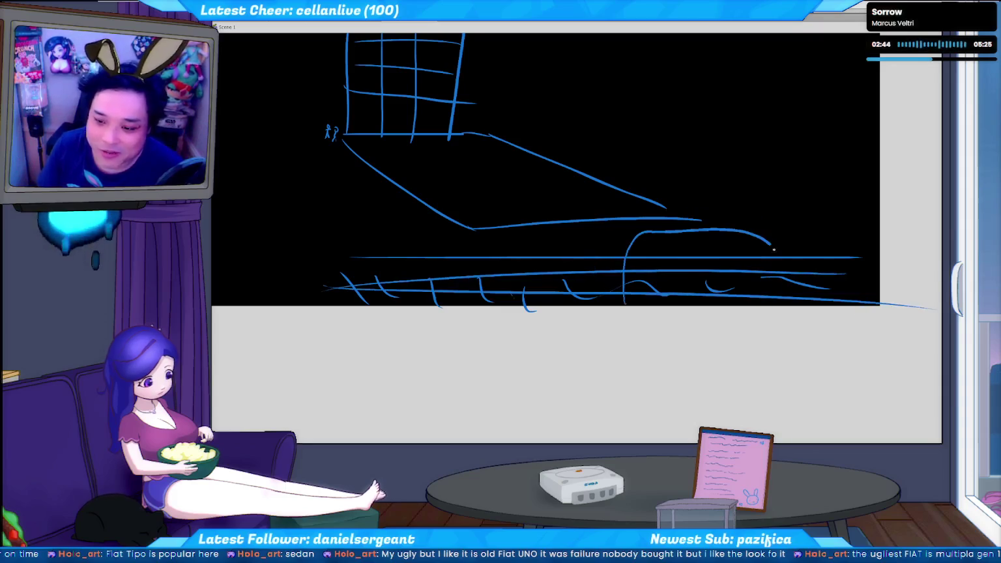
{"action": "key", "text": "ctrl+z"}
{"action": "left_click_drag", "start_coordinate": [627, 287], "coordinate": [766, 288]}
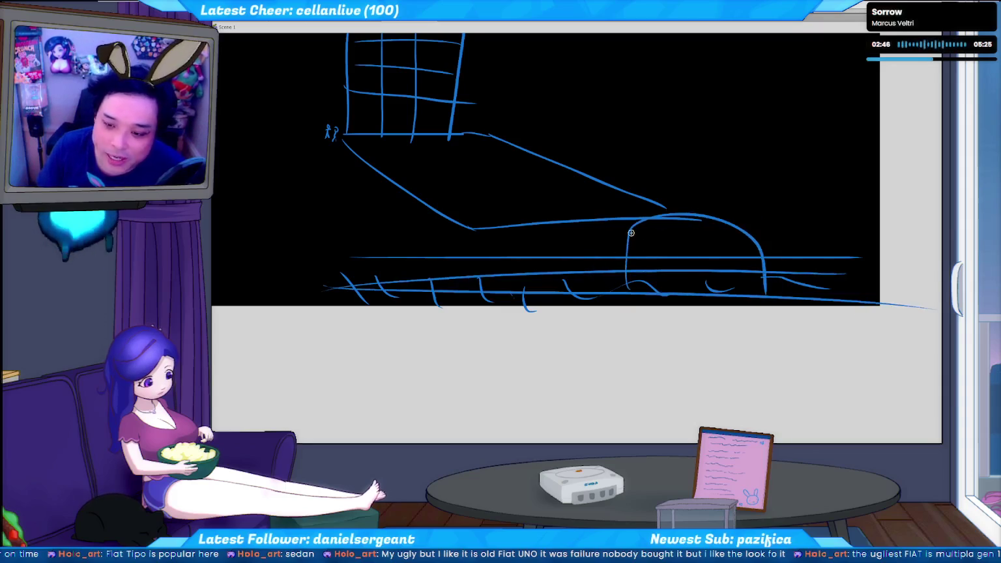
{"action": "left_click_drag", "start_coordinate": [655, 253], "coordinate": [769, 245]}
{"action": "left_click_drag", "start_coordinate": [659, 249], "coordinate": [669, 300]}
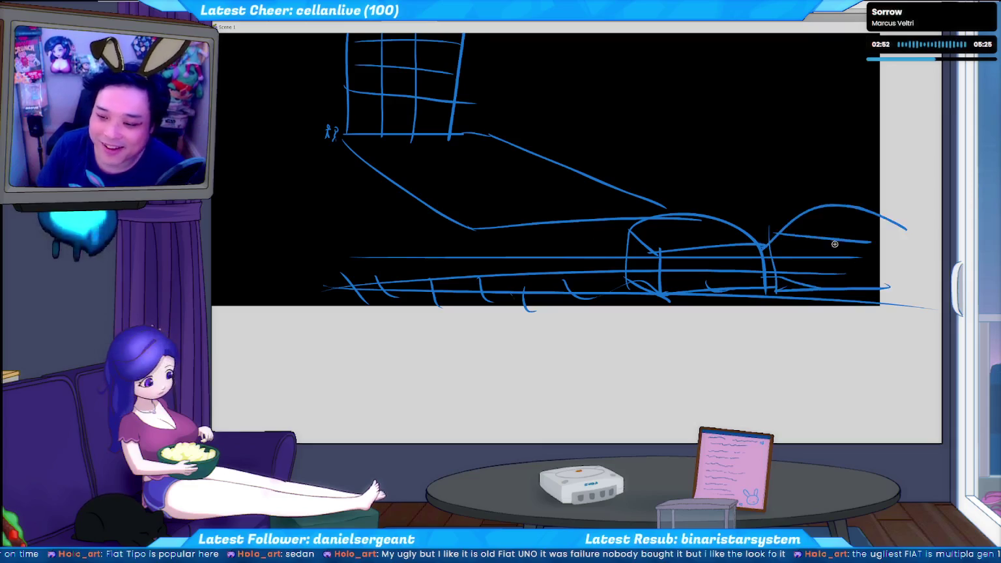
{"action": "left_click_drag", "start_coordinate": [719, 275], "coordinate": [782, 289]}
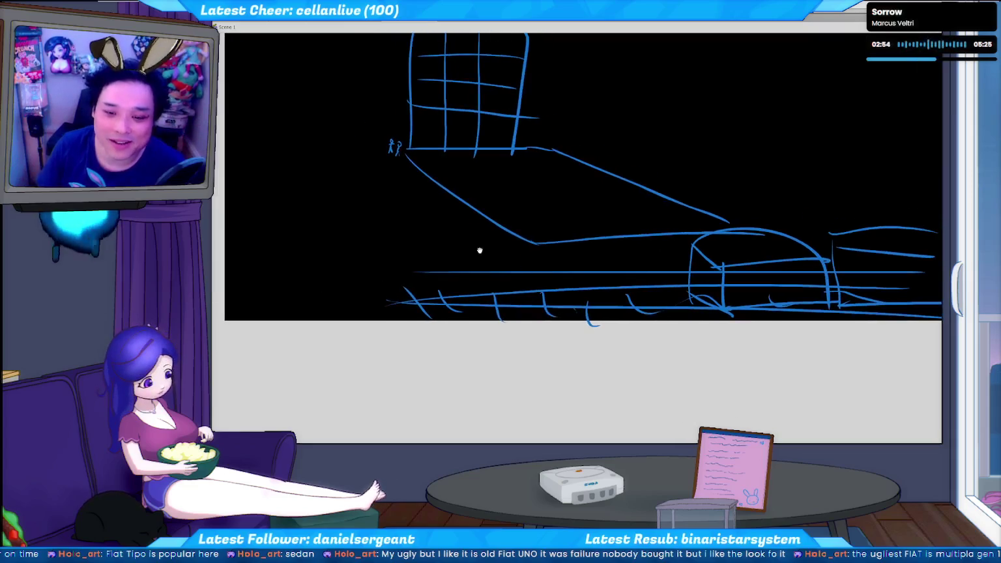
- Add a small house with a peaked roof and walls, then save the sketch
{"action": "left_click_drag", "start_coordinate": [392, 159], "coordinate": [501, 259]}
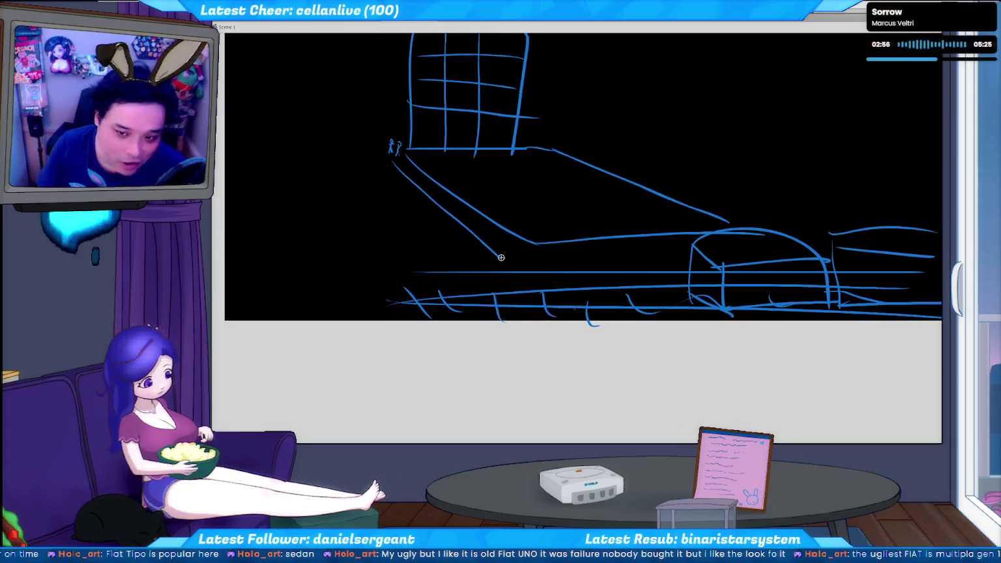
{"action": "key", "text": "ctrl+z"}
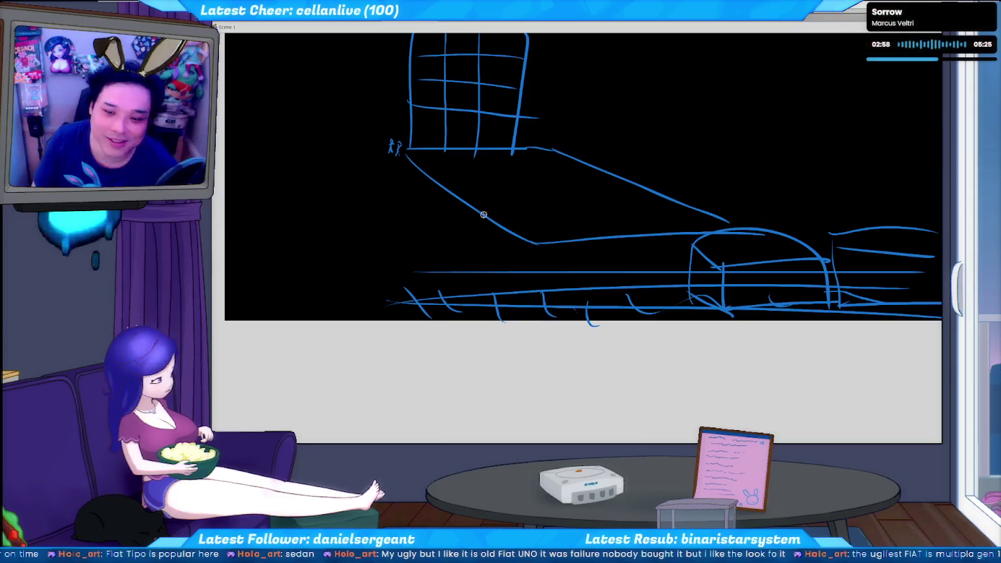
{"action": "left_click_drag", "start_coordinate": [511, 227], "coordinate": [476, 252]}
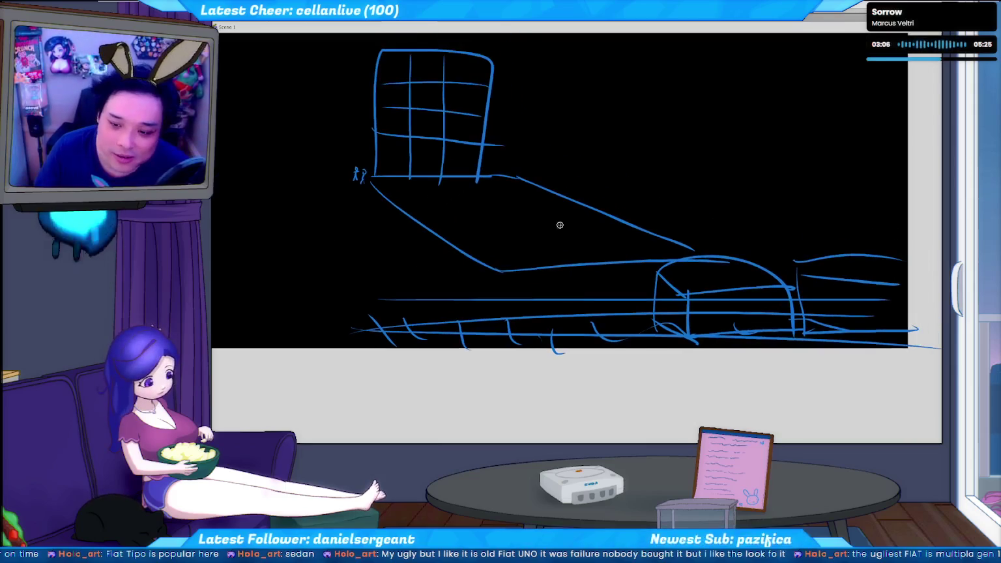
{"action": "left_click_drag", "start_coordinate": [526, 232], "coordinate": [524, 257]}
{"action": "mouse_move", "coordinate": [526, 221]}
{"action": "left_mouse_down"}
{"action": "mouse_move", "coordinate": [568, 221]}
{"action": "mouse_move", "coordinate": [510, 229]}
{"action": "mouse_move", "coordinate": [515, 258]}
{"action": "left_mouse_up"}
{"action": "left_click_drag", "start_coordinate": [570, 222], "coordinate": [571, 259]}
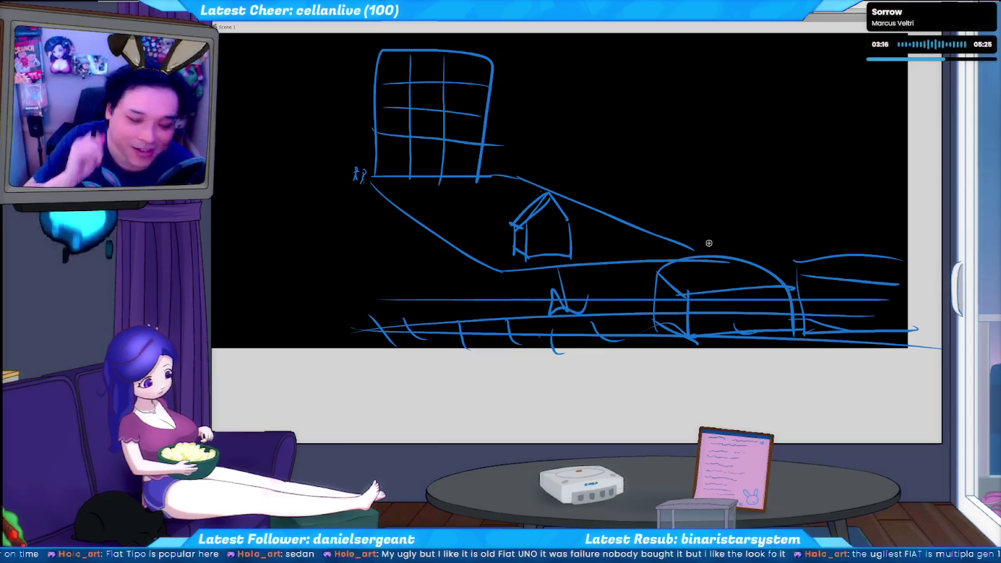
{"action": "key", "text": "ctrl+z"}
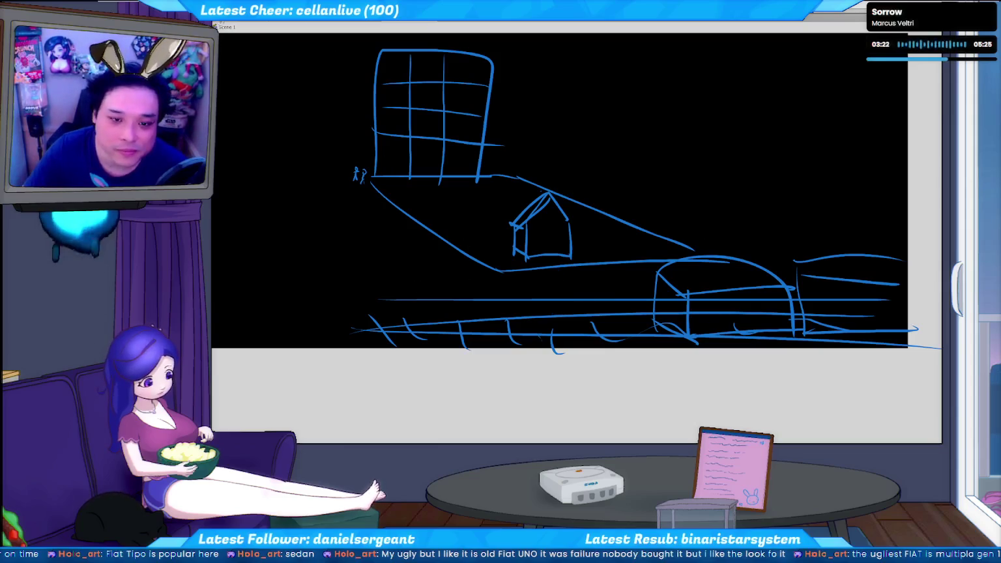
{"action": "key", "text": "ctrl+s"}
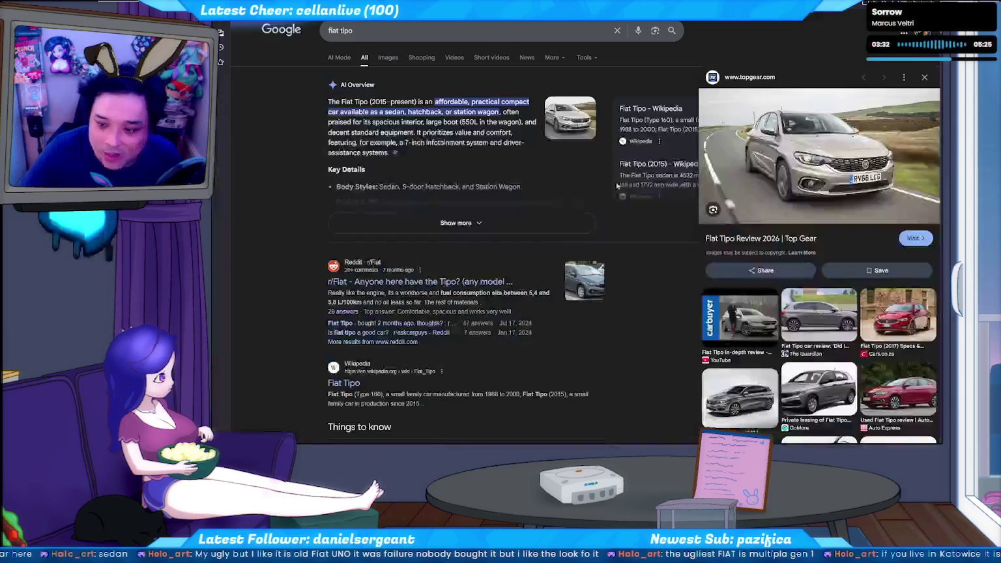
- Change the search query to 'fiat uno' and show its image results
{"action": "left_click", "coordinate": [471, 34]}
{"action": "key", "text": "BackSpace"}
{"action": "key", "text": "BackSpace"}
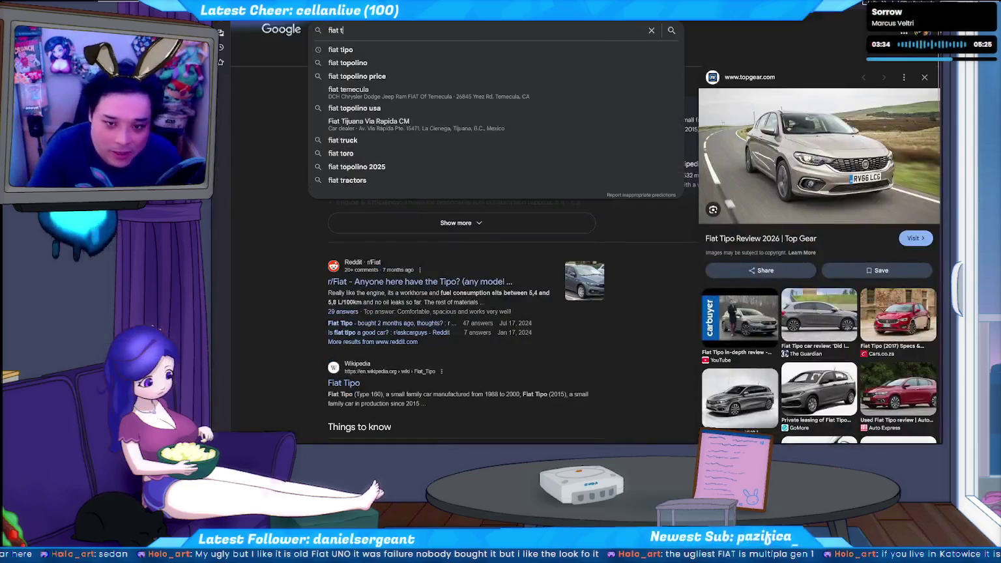
{"action": "key", "text": "BackSpace"}
{"action": "key", "text": "BackSpace"}
{"action": "key", "text": "BackSpace"}
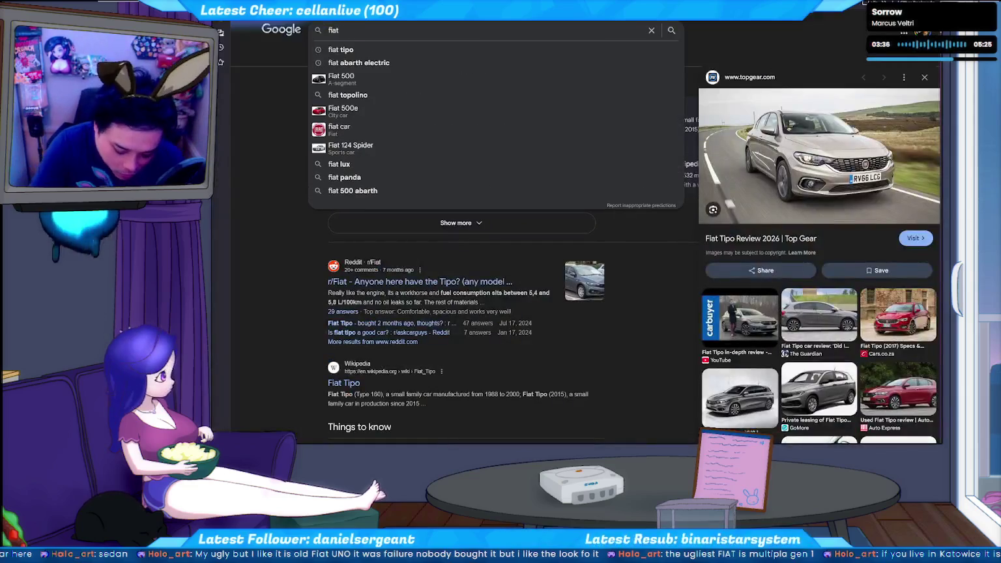
{"action": "type", "text": " uno"}
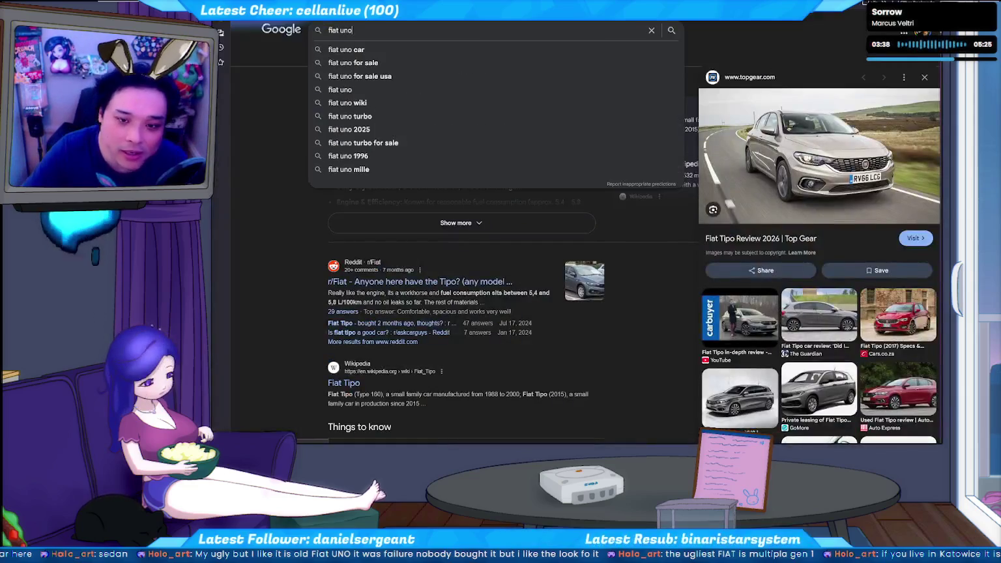
{"action": "key", "text": "Return"}
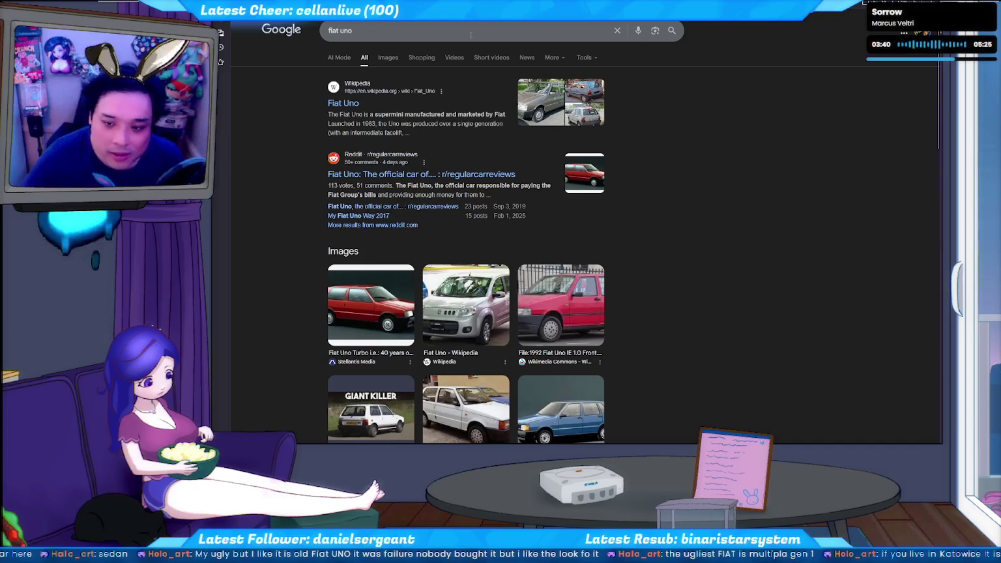
{"action": "left_click", "coordinate": [390, 58]}
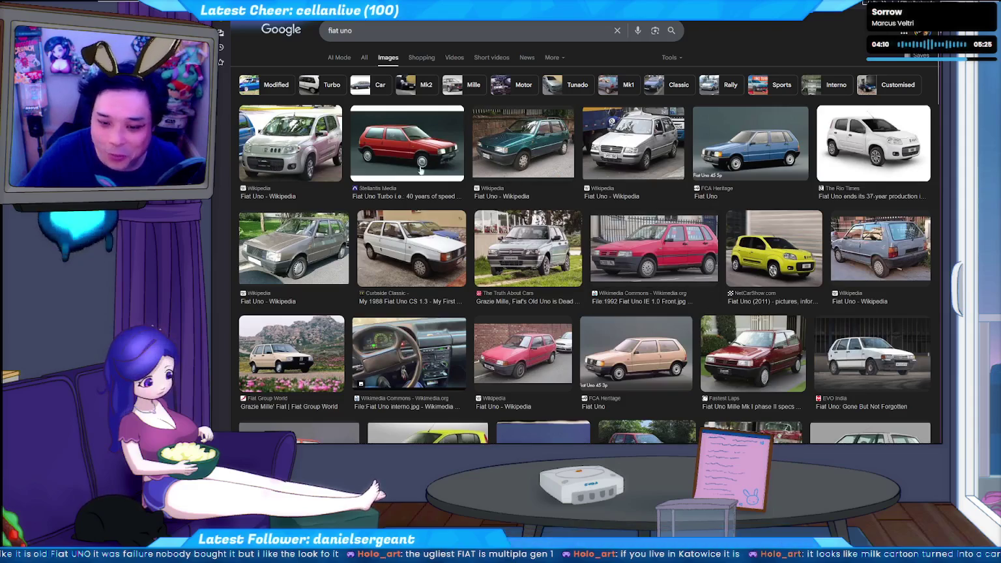
- Preview the silver Fiat Uno photo from Wikipedia, then switch back to Animate
{"action": "left_click", "coordinate": [290, 144]}
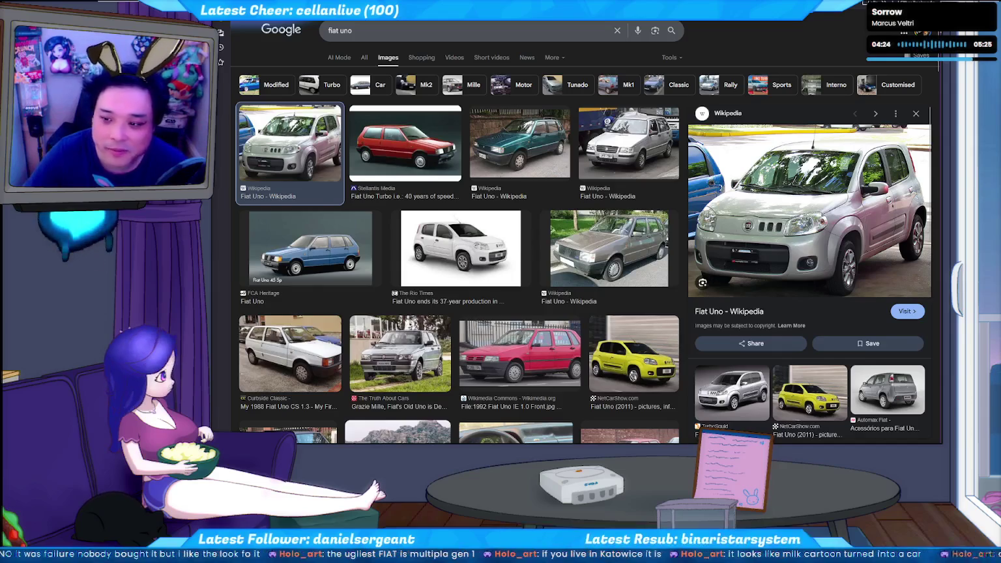
{"action": "key", "text": "alt+Tab"}
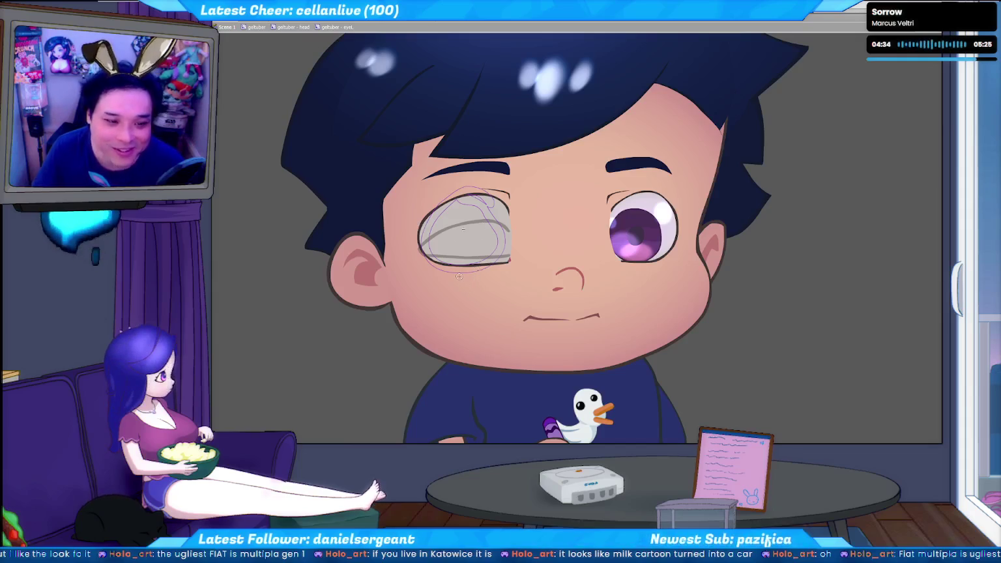
- Search 'fiat multipla', preview the yellow and grey Wikipedia photos, and open a new tab
{"action": "key", "text": "alt+Tab"}
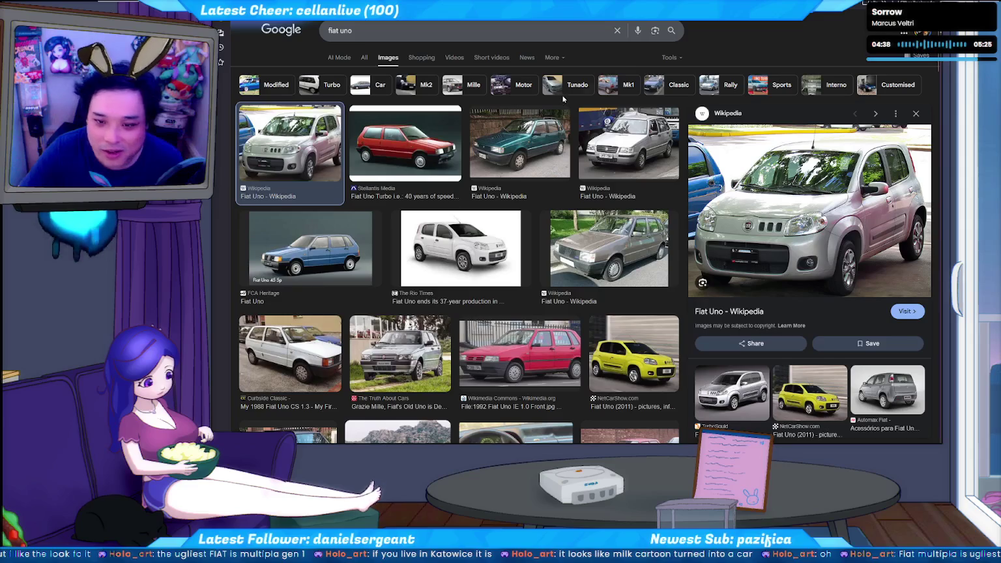
{"action": "double_click", "coordinate": [363, 27]}
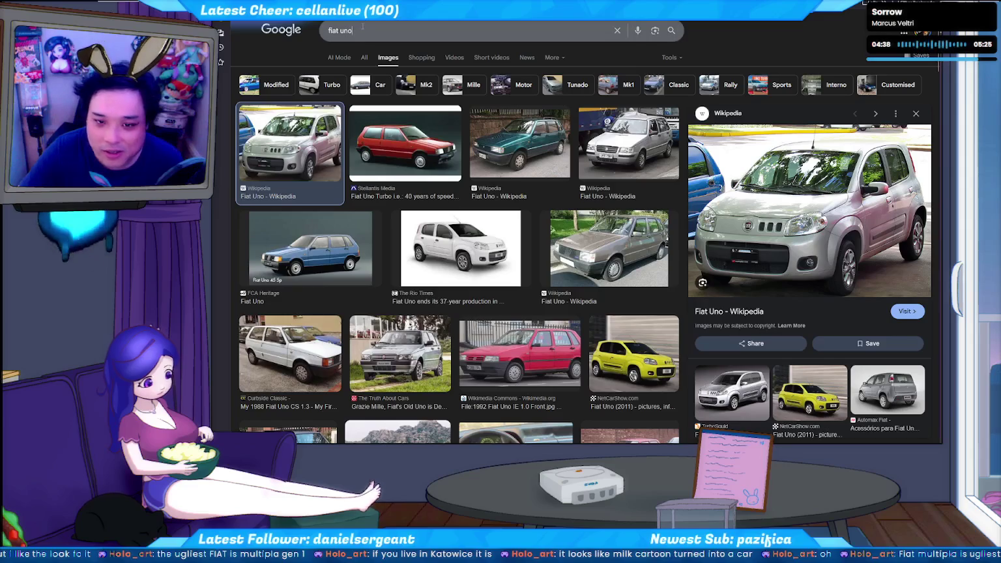
{"action": "type", "text": "multipla"}
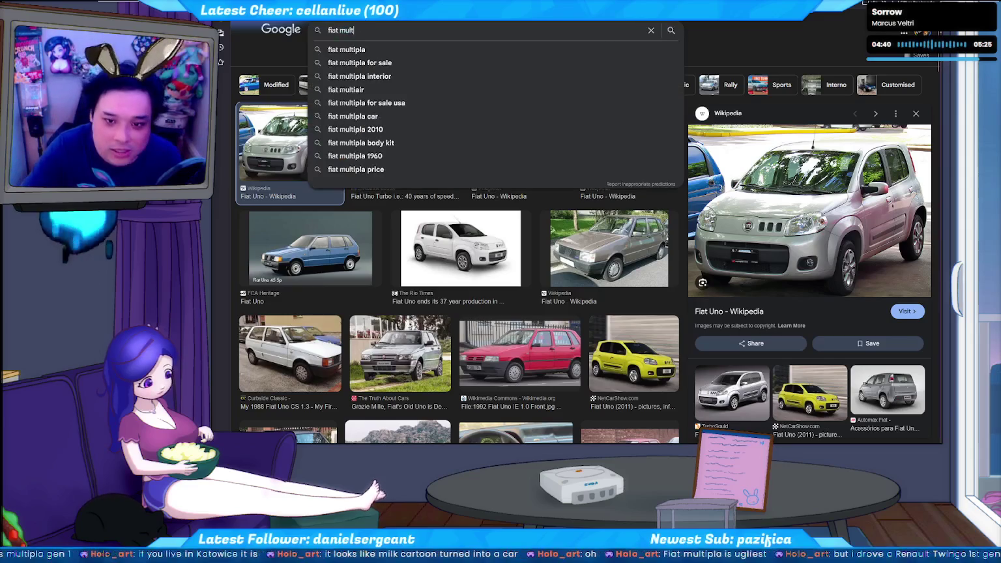
{"action": "key", "text": "Return"}
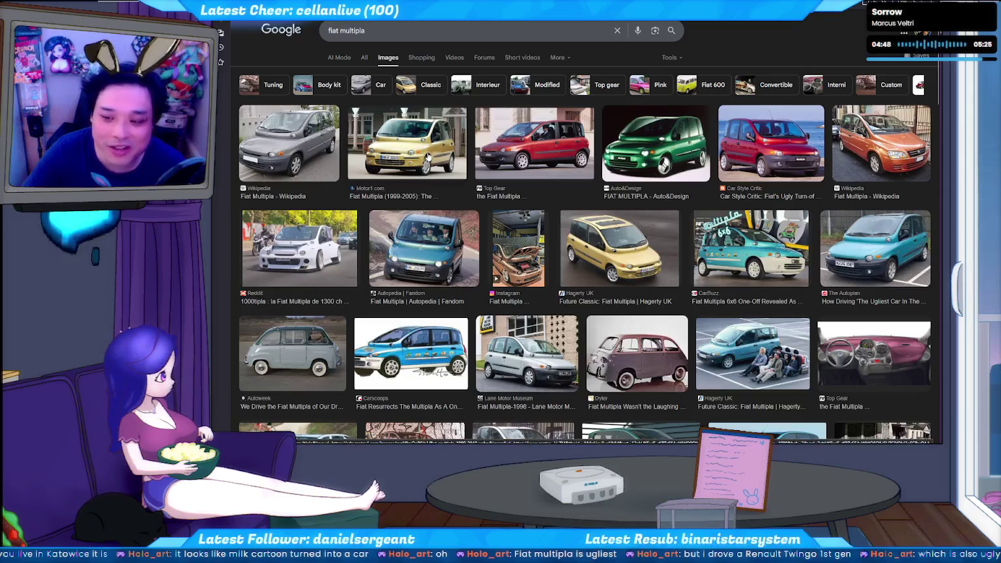
{"action": "left_click", "coordinate": [427, 154]}
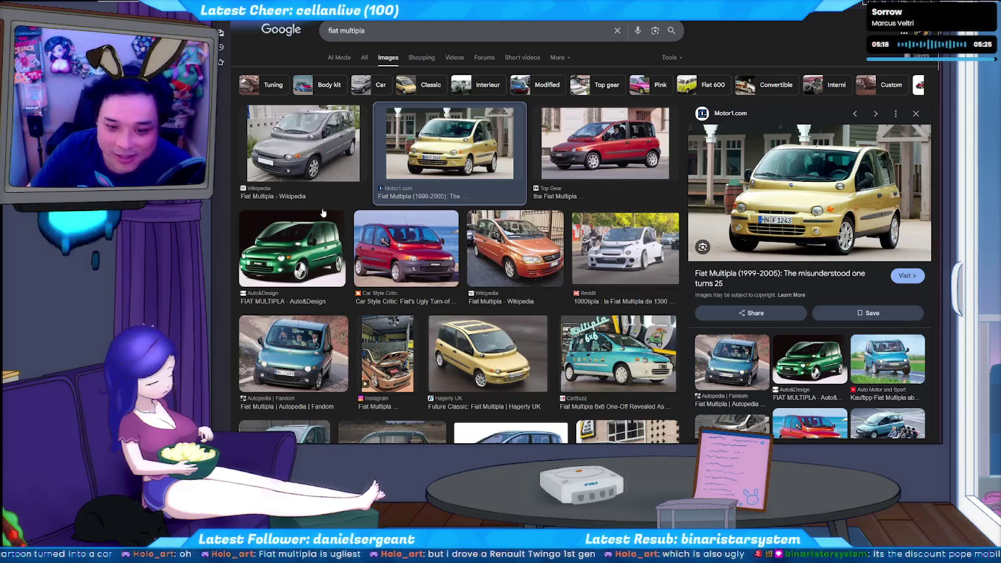
{"action": "left_click", "coordinate": [323, 151]}
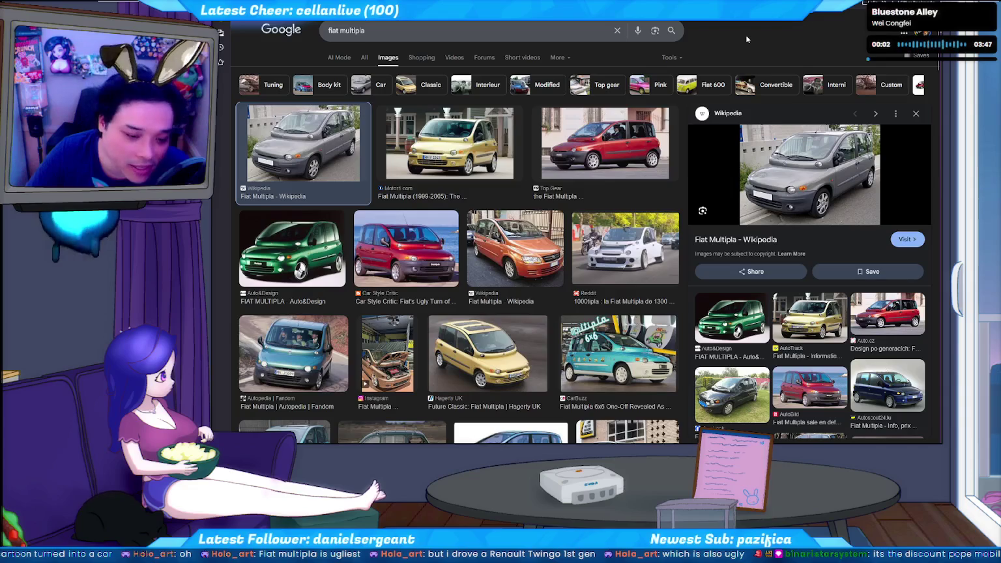
{"action": "key", "text": "ctrl+t"}
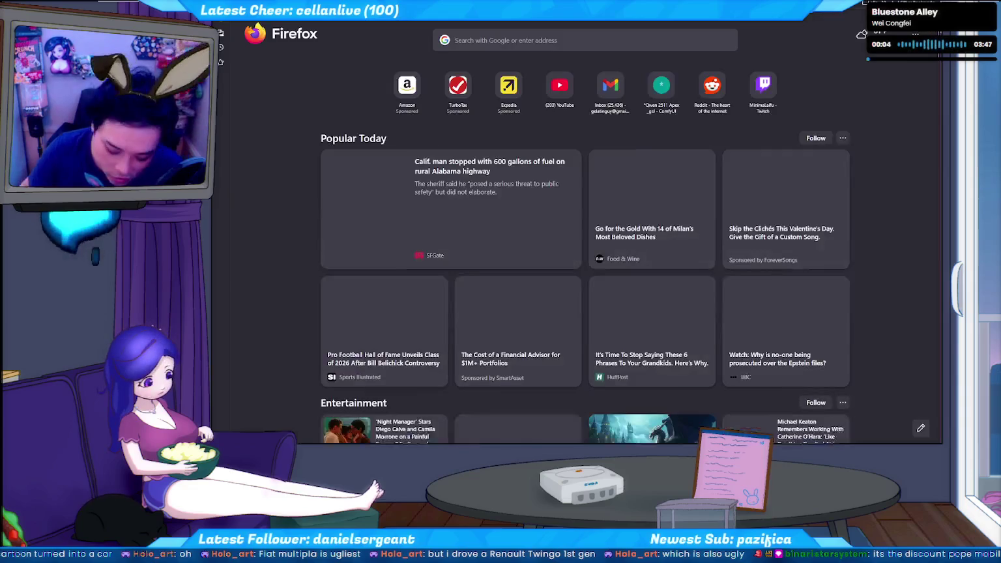
- Search images for 'pontiac aztec' and preview the yellow and silver Aztek photos
{"action": "type", "text": "pontiac aztec"}
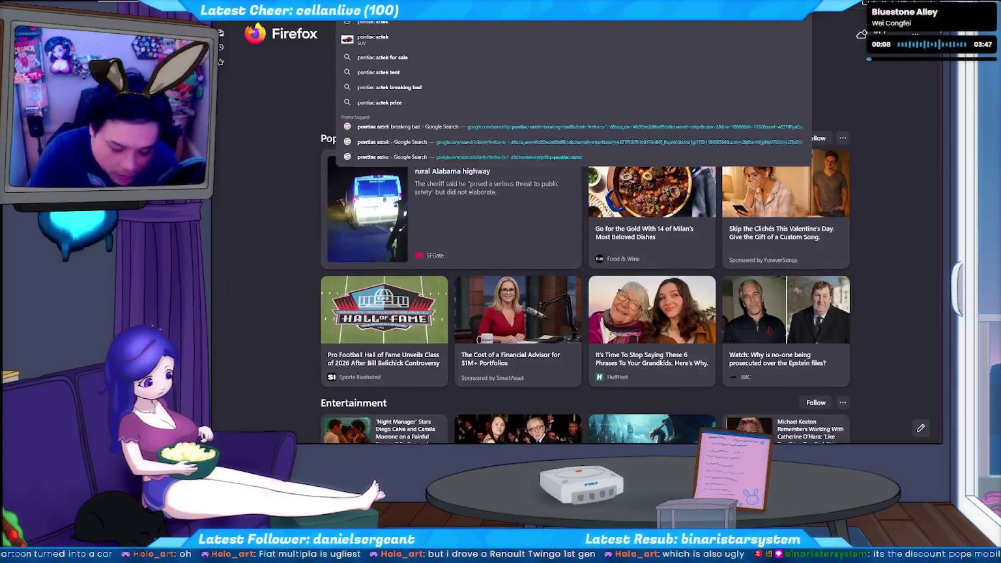
{"action": "key", "text": "Return"}
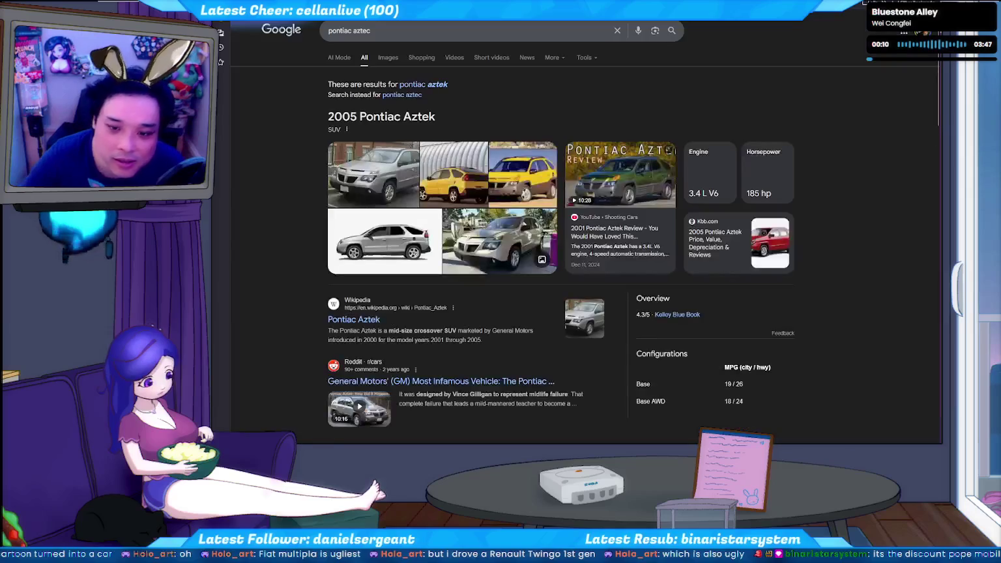
{"action": "left_click", "coordinate": [389, 62]}
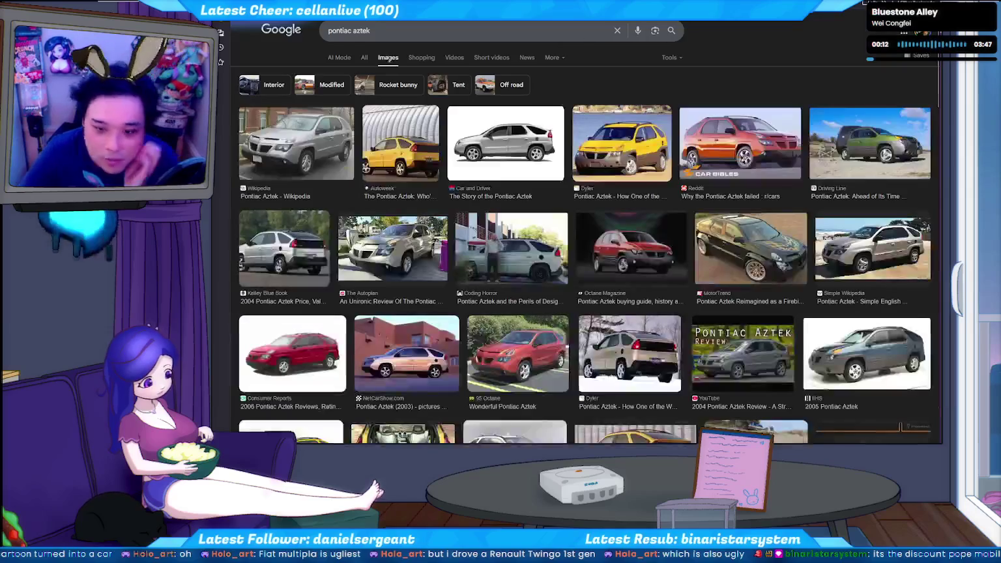
{"action": "left_click", "coordinate": [403, 155]}
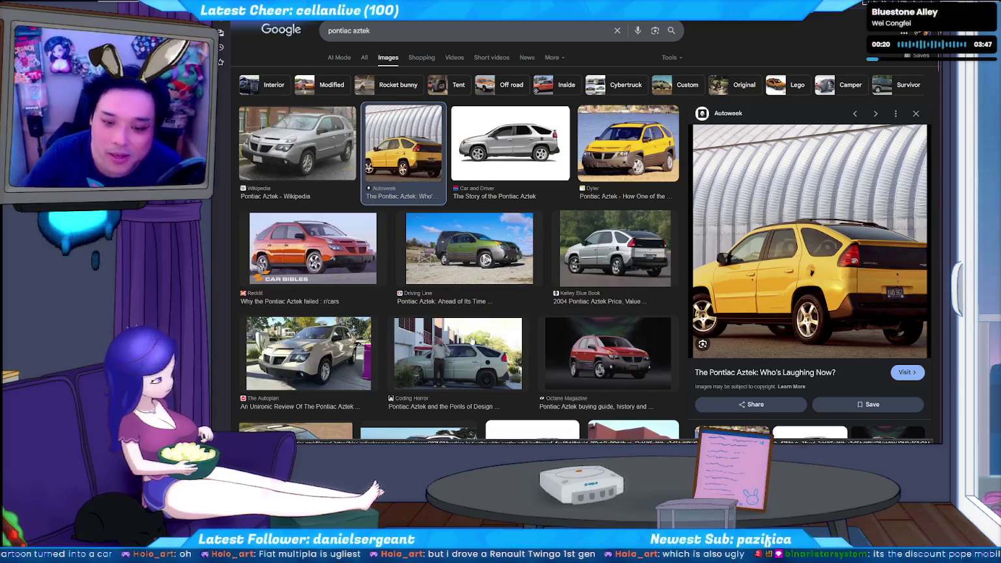
{"action": "left_click", "coordinate": [317, 144]}
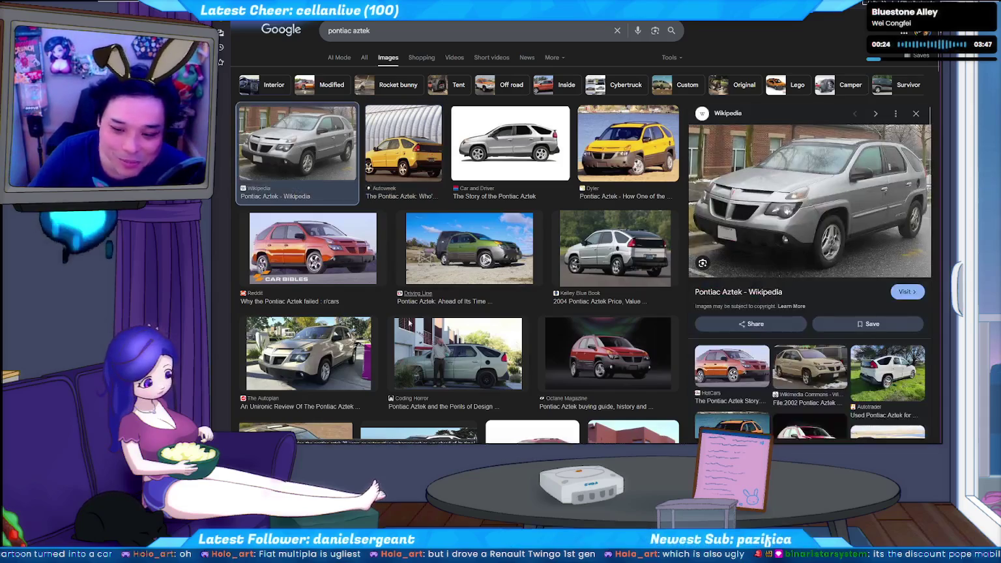
- Preview the beige and blue 2005 Azteks, go back to Multipla results, then return to Animate
{"action": "scroll", "coordinate": [487, 334], "scroll_direction": "down", "scroll_amount": 2}
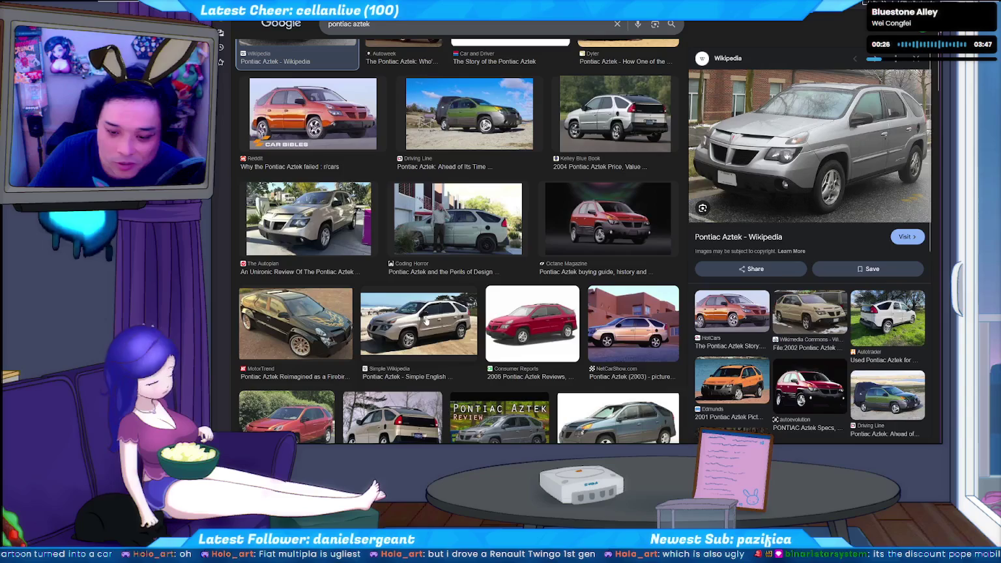
{"action": "scroll", "coordinate": [395, 329], "scroll_direction": "down", "scroll_amount": 1}
{"action": "left_click", "coordinate": [397, 329]}
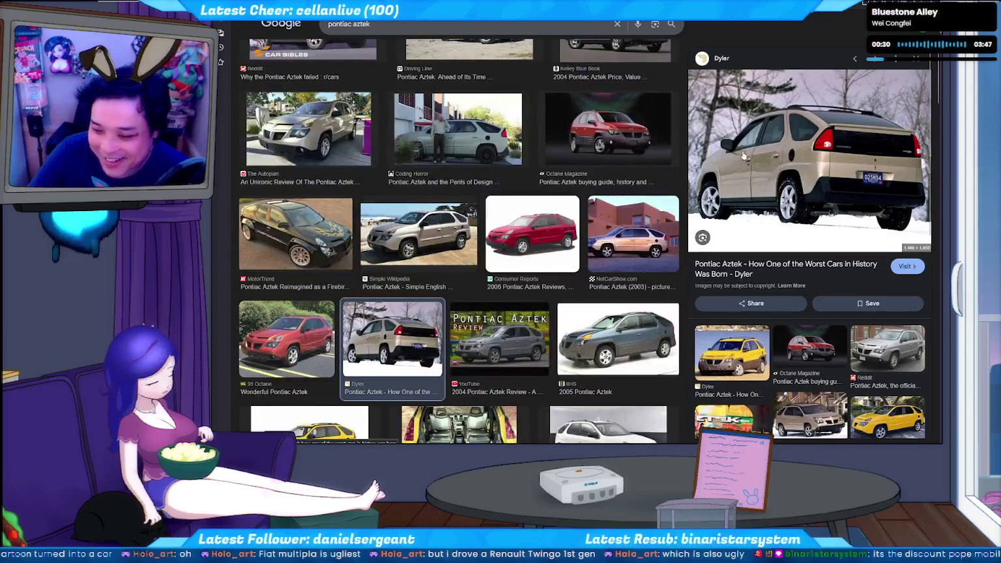
{"action": "left_click", "coordinate": [645, 301]}
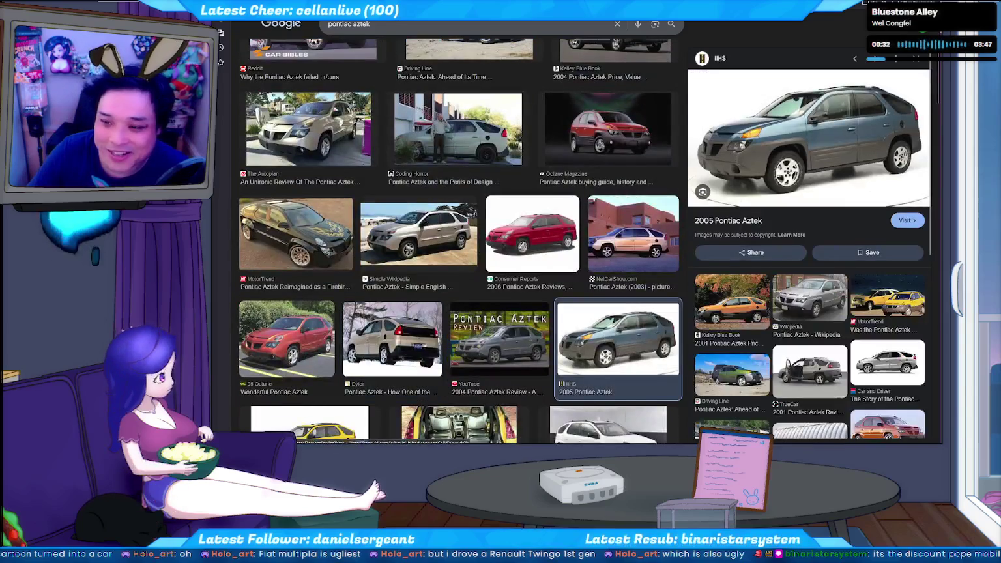
{"action": "key", "text": "alt+Left"}
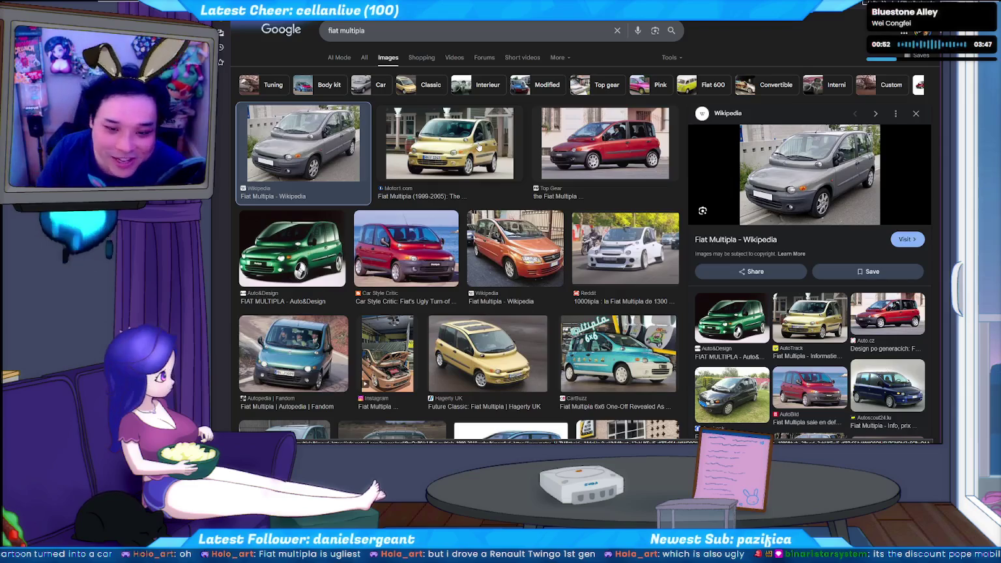
{"action": "key", "text": "alt+Tab"}
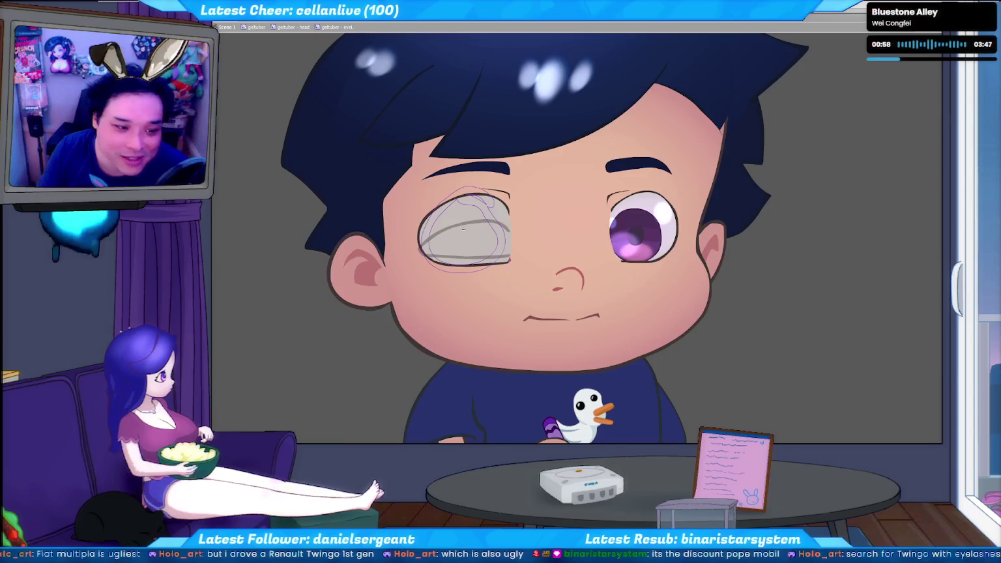
- Search Google Images for 'twingo with eyelashes'
{"action": "key", "text": "alt+Tab"}
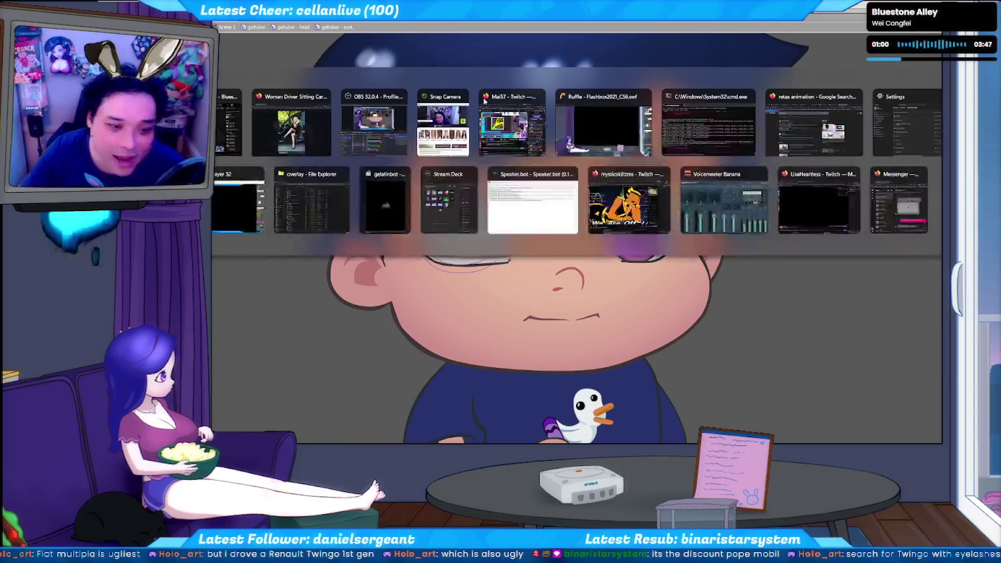
{"action": "left_click", "coordinate": [390, 26]}
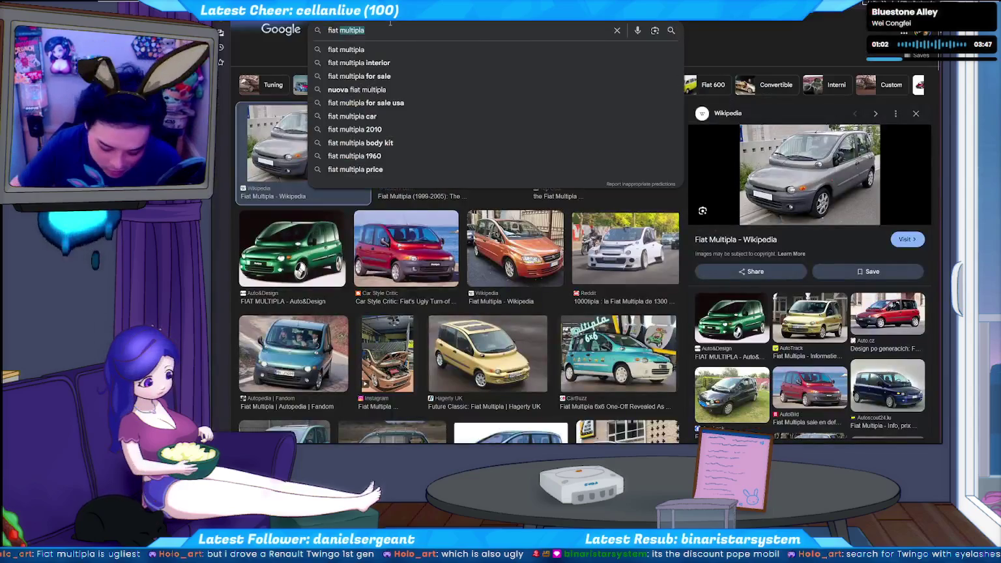
{"action": "type", "text": "twingo"}
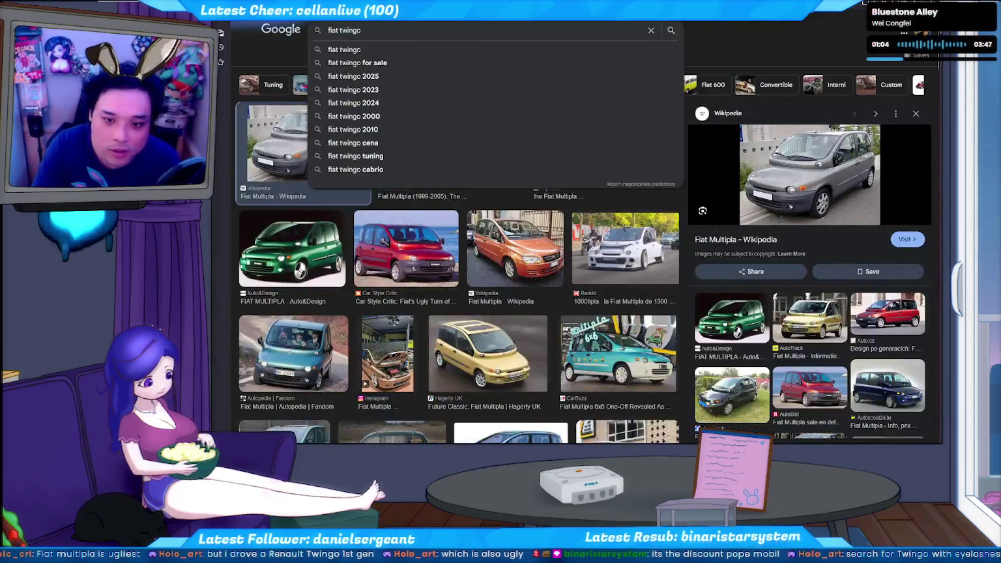
{"action": "type", "text": " with eyelashes"}
{"action": "key", "text": "Return"}
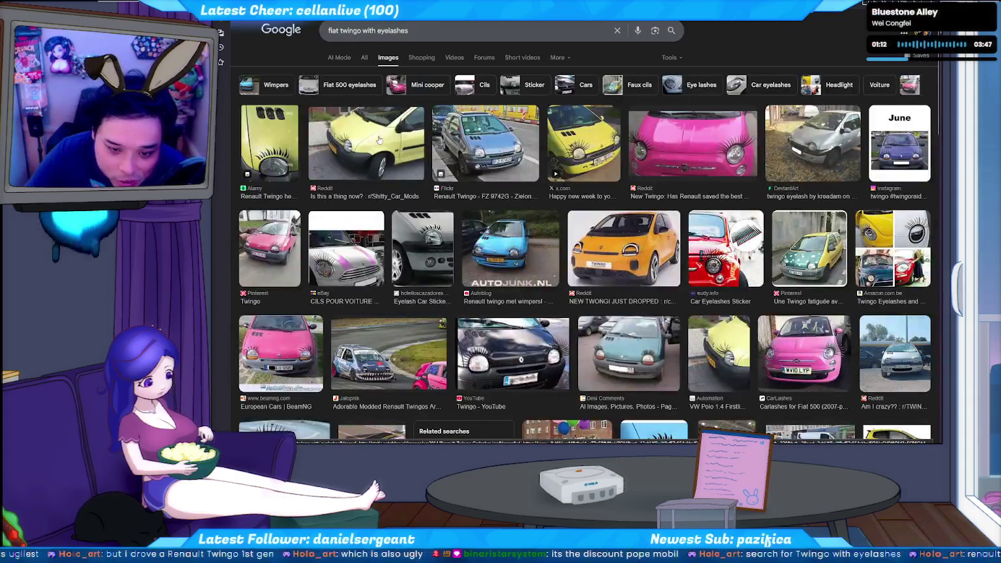
- Preview the yellow, pink and orange Twingos, then drop 'flat' and rerun the search
{"action": "left_click", "coordinate": [578, 151]}
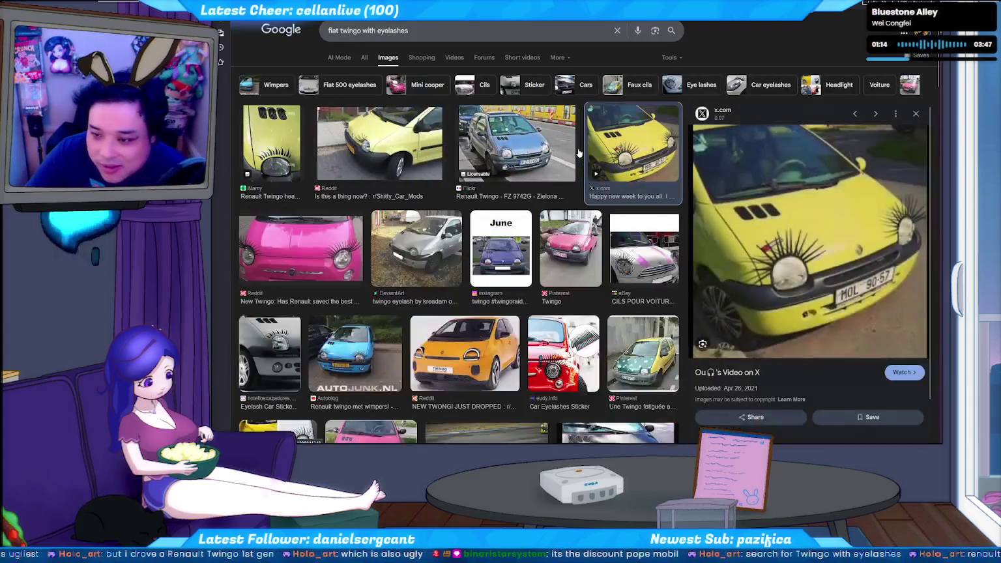
{"action": "left_click", "coordinate": [579, 269]}
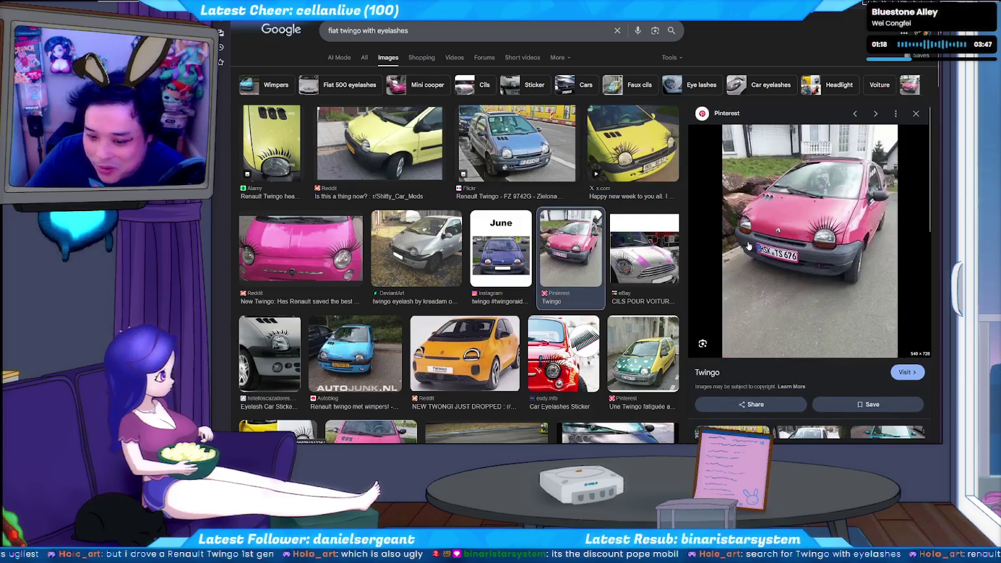
{"action": "scroll", "coordinate": [582, 218], "scroll_direction": "down", "scroll_amount": 4}
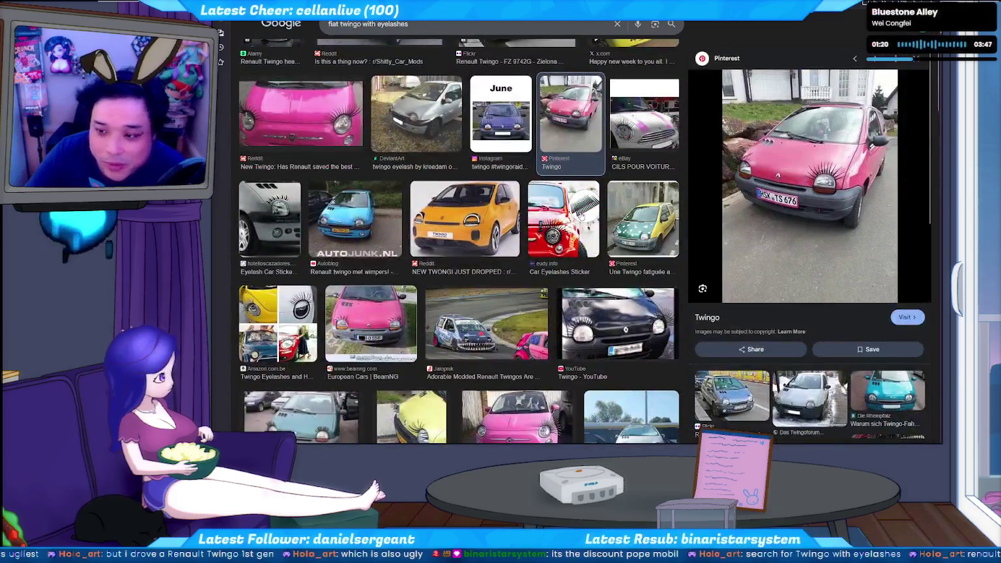
{"action": "scroll", "coordinate": [587, 247], "scroll_direction": "up", "scroll_amount": 1}
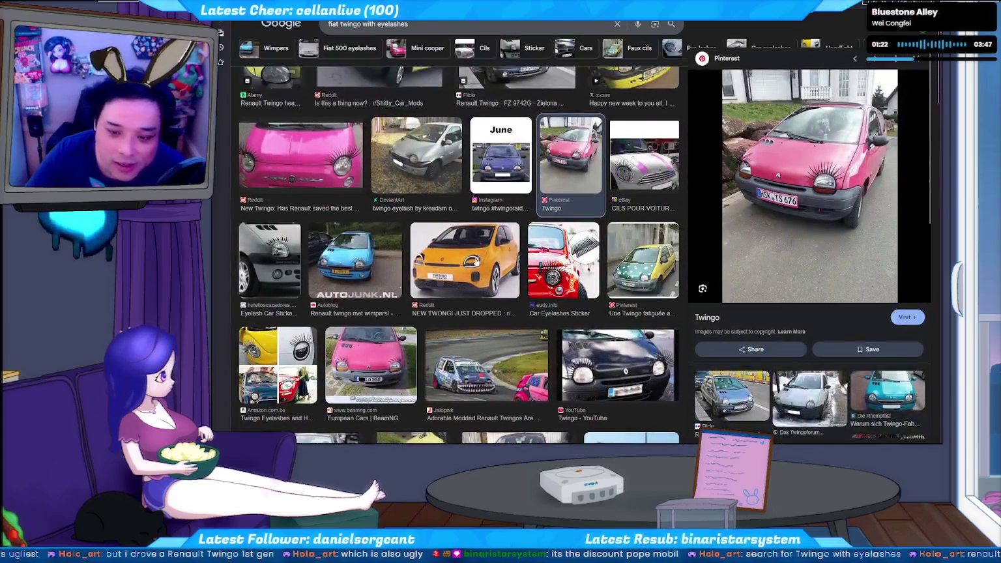
{"action": "left_click", "coordinate": [464, 260]}
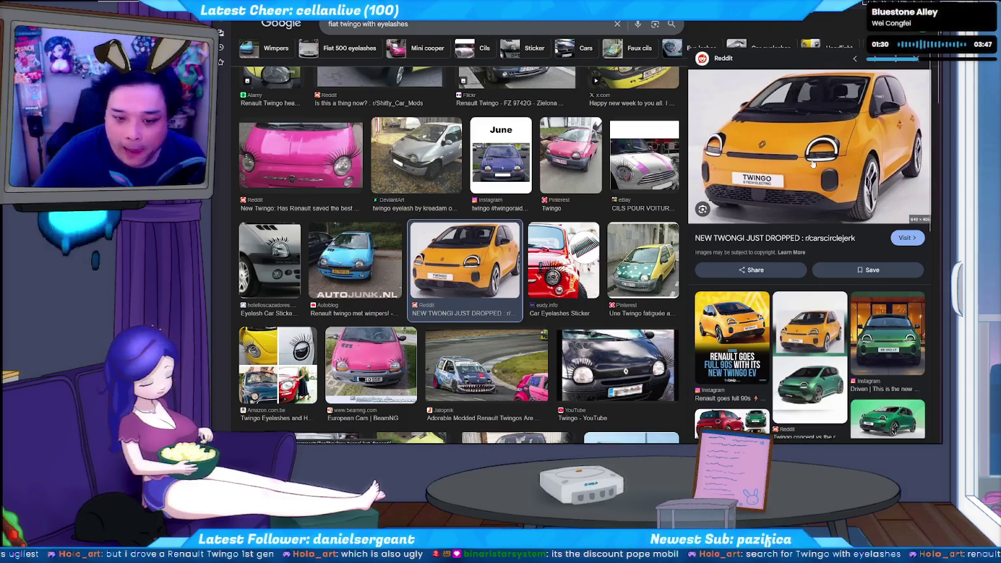
{"action": "double_click", "coordinate": [335, 23]}
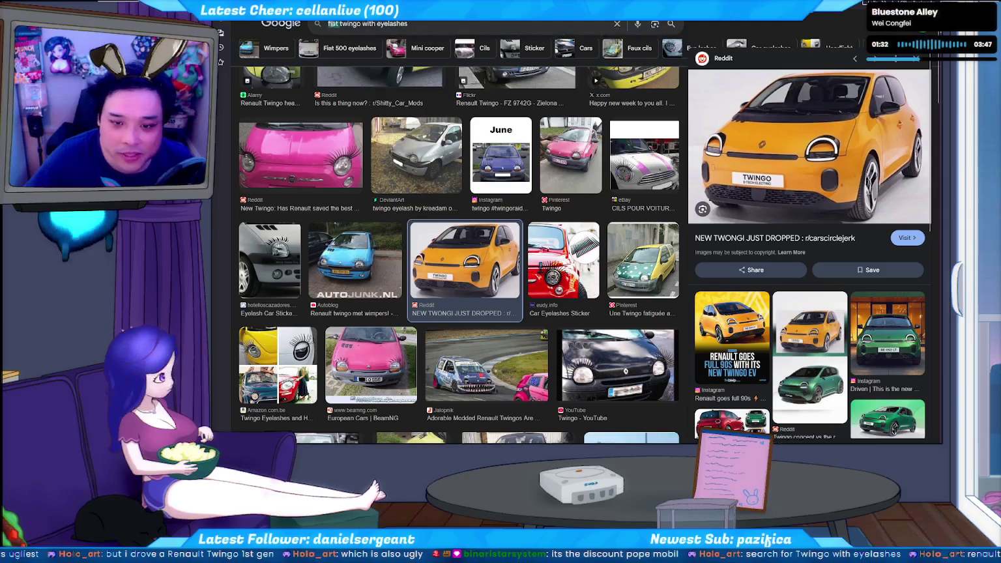
{"action": "key", "text": "BackSpace"}
{"action": "key", "text": "Return"}
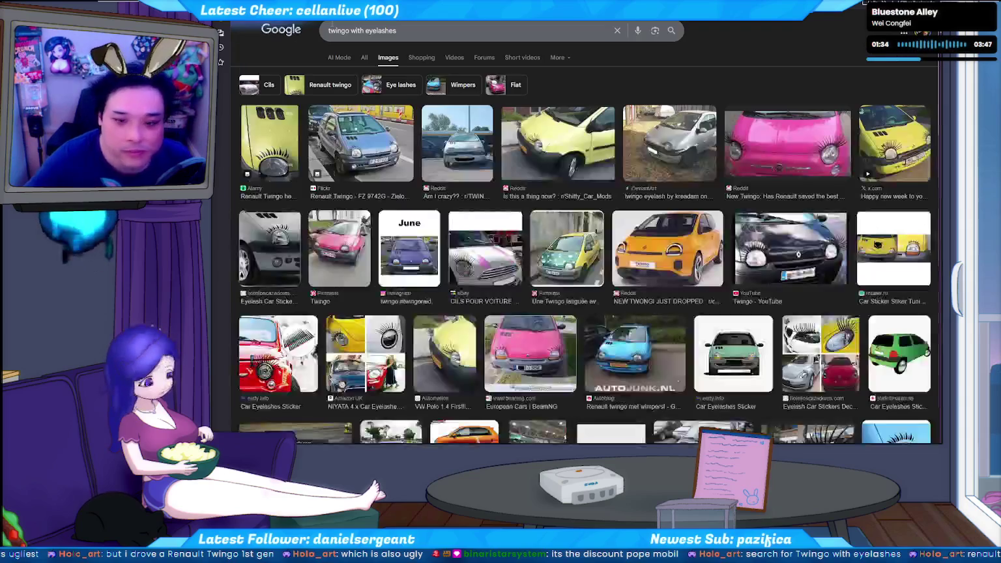
- Preview orange, pink, grey Twingos, a striped Mini and a sticker image, then return to Animate
{"action": "left_click", "coordinate": [678, 256]}
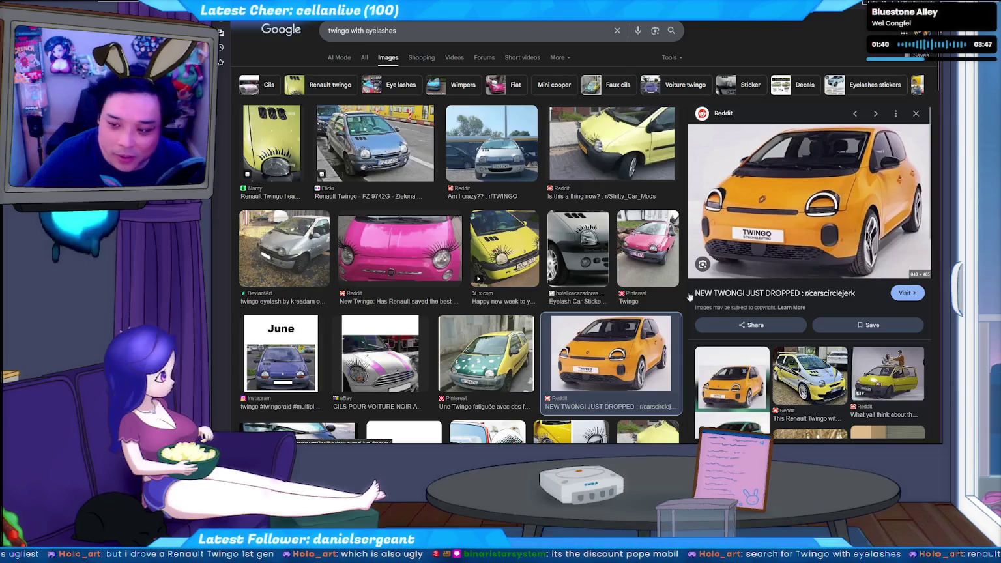
{"action": "left_click", "coordinate": [432, 256]}
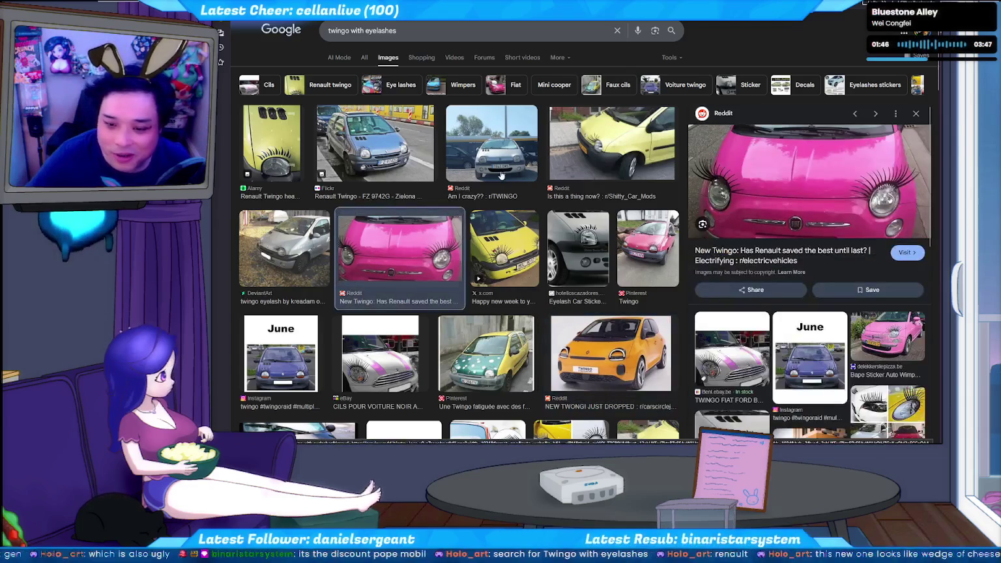
{"action": "left_click", "coordinate": [391, 157]}
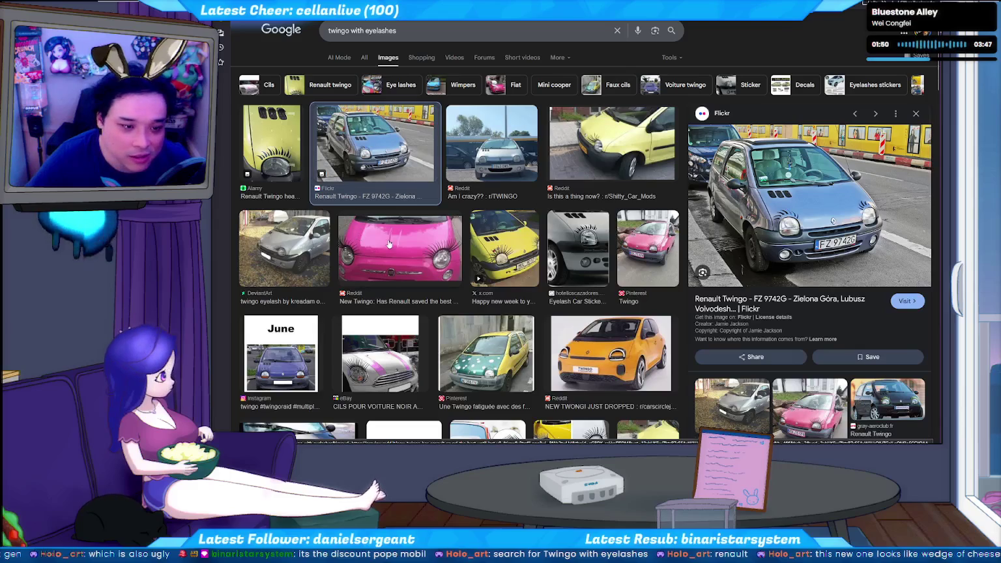
{"action": "scroll", "coordinate": [391, 242], "scroll_direction": "down", "scroll_amount": 1}
{"action": "scroll", "coordinate": [388, 293], "scroll_direction": "up", "scroll_amount": 1}
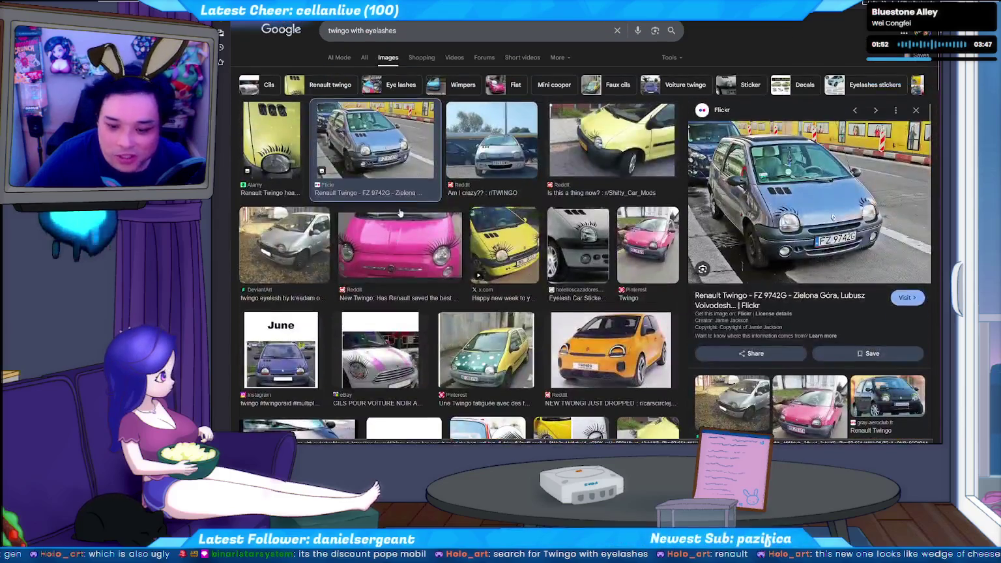
{"action": "left_click", "coordinate": [386, 328]}
{"action": "scroll", "coordinate": [467, 257], "scroll_direction": "down", "scroll_amount": 4}
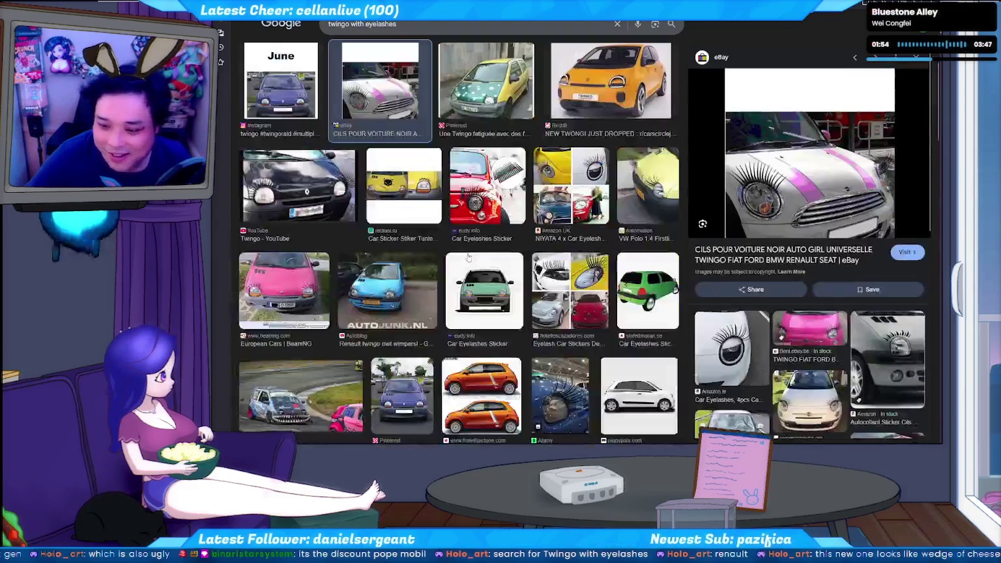
{"action": "left_click", "coordinate": [481, 384]}
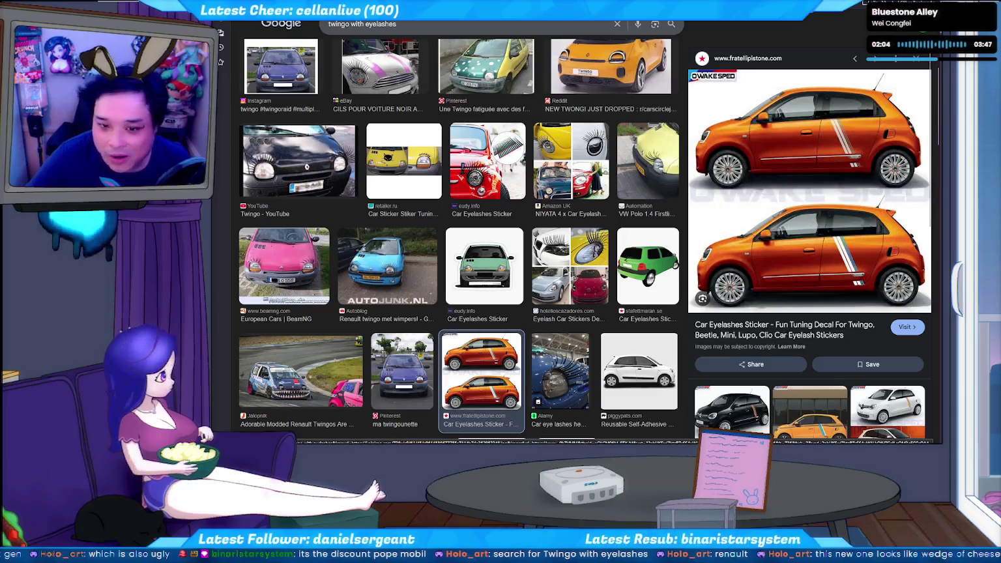
{"action": "key", "text": "alt+Tab"}
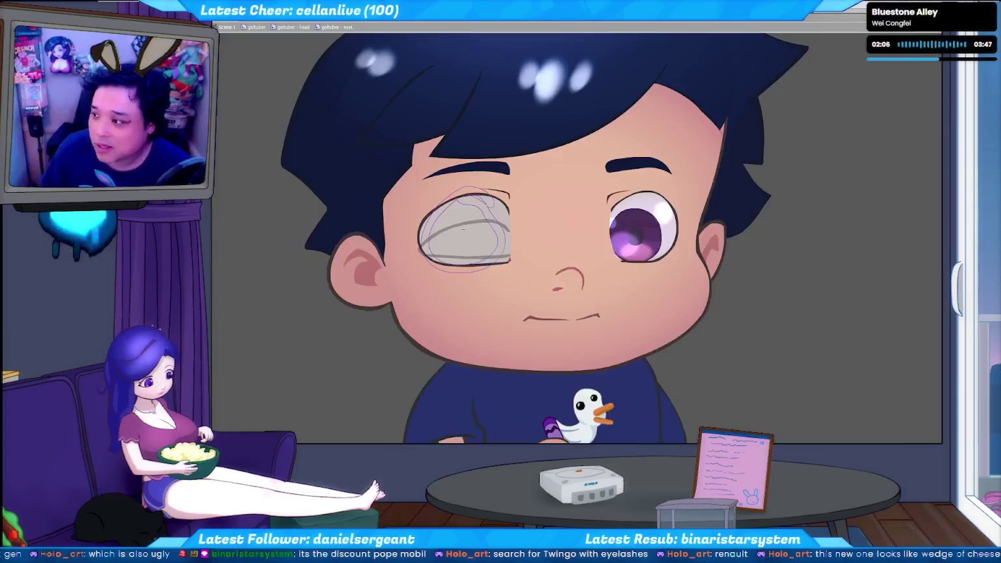
- Undo the stray stroke beside the head, keep the open eye shape, and re-centre the face
{"action": "left_click_drag", "start_coordinate": [284, 224], "coordinate": [280, 280]}
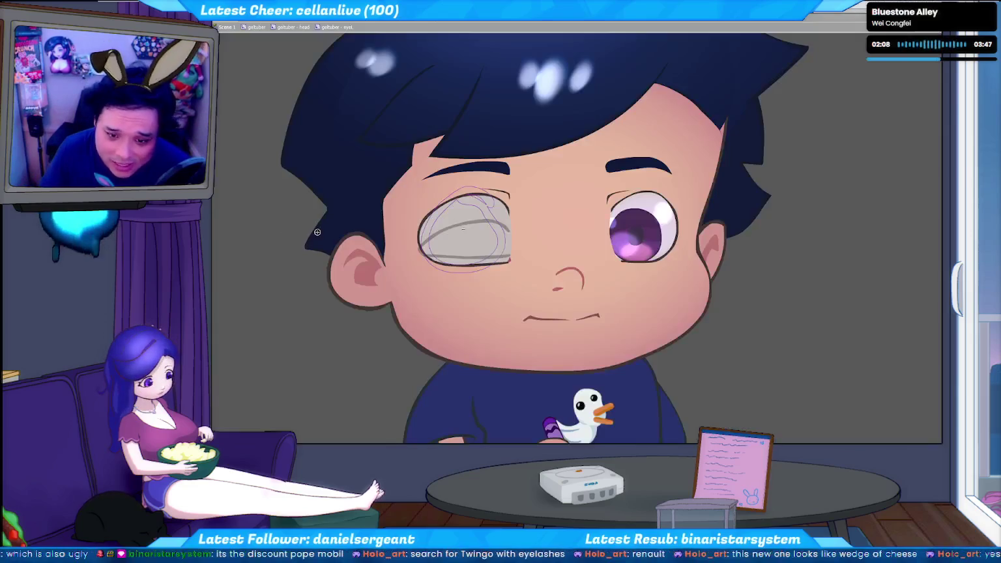
{"action": "key", "text": "ctrl+z"}
{"action": "key", "text": "Delete"}
{"action": "key", "text": "ctrl+z"}
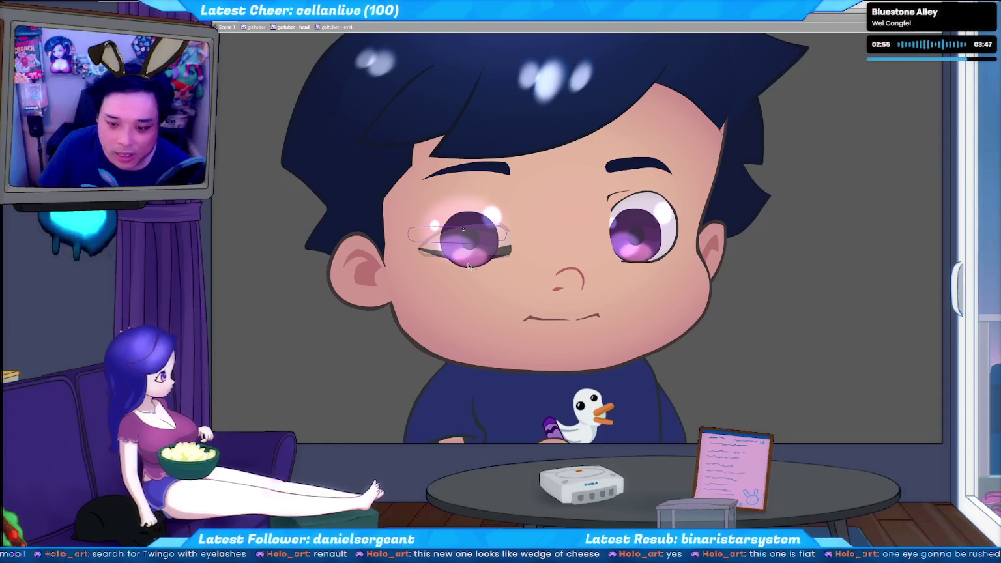
{"action": "left_click_drag", "start_coordinate": [118, 255], "coordinate": [338, 256]}
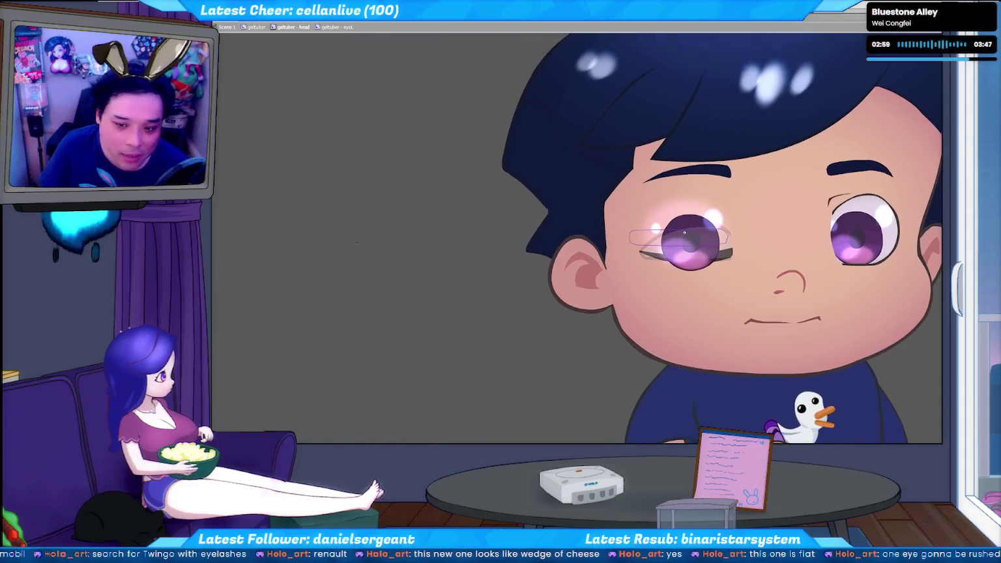
{"action": "mouse_move", "coordinate": [357, 244]}
{"action": "left_mouse_down"}
{"action": "mouse_move", "coordinate": [455, 224]}
{"action": "mouse_move", "coordinate": [402, 229]}
{"action": "left_mouse_up"}
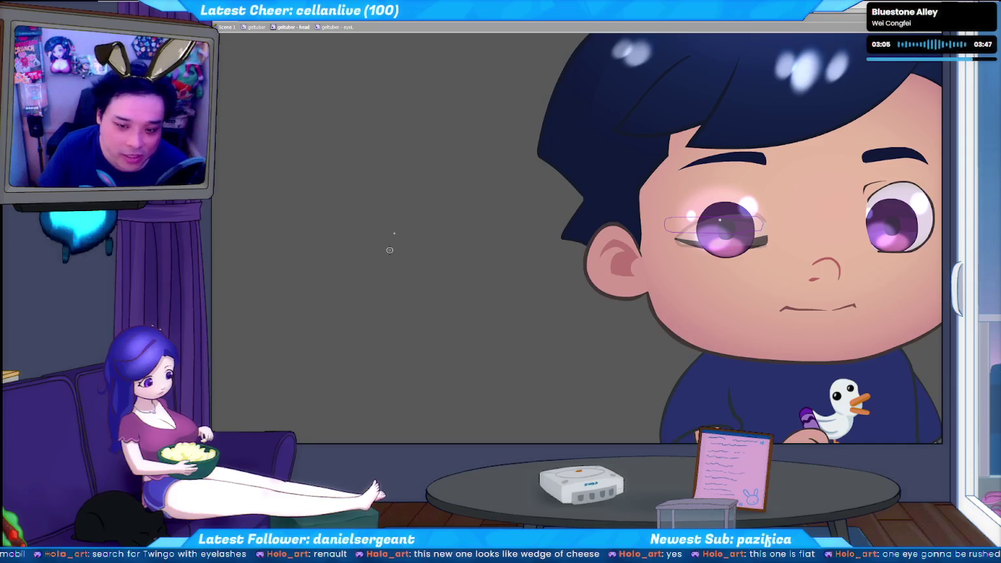
{"action": "left_click_drag", "start_coordinate": [421, 251], "coordinate": [382, 196]}
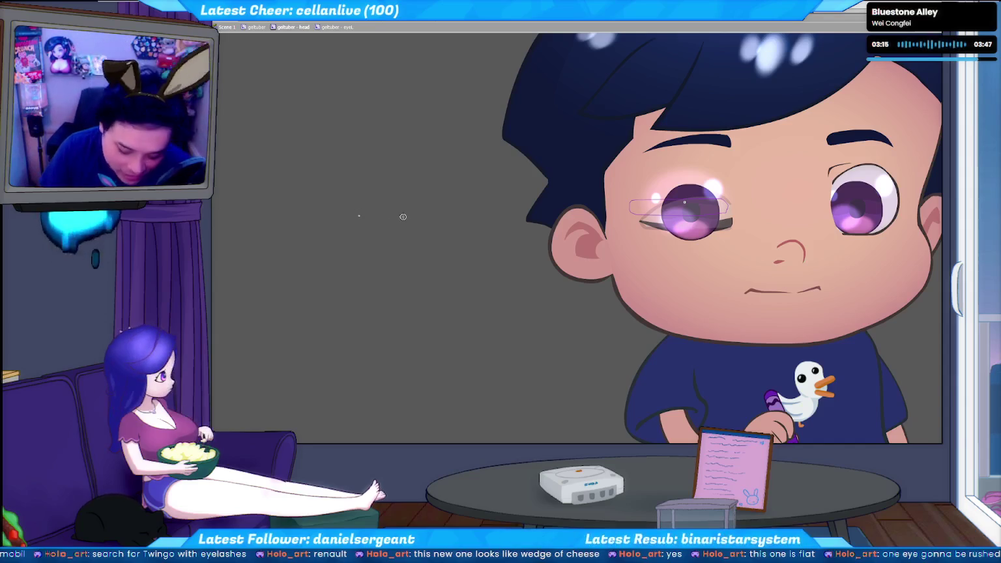
{"action": "left_click_drag", "start_coordinate": [481, 249], "coordinate": [392, 241]}
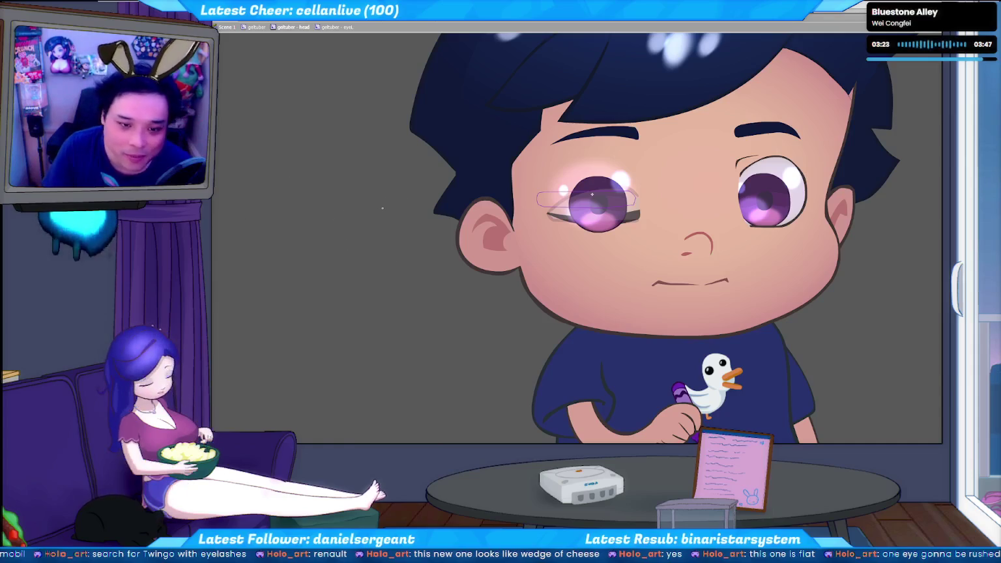
- Fill the eyelid shape over the purple eye with solid red on the next frame
{"action": "left_click", "coordinate": [222, 96]}
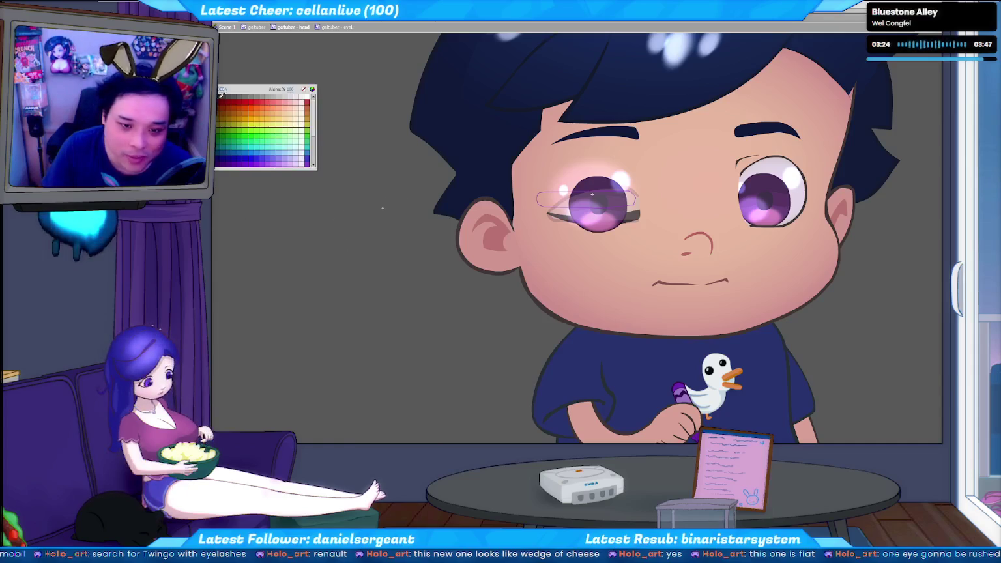
{"action": "left_click", "coordinate": [257, 99]}
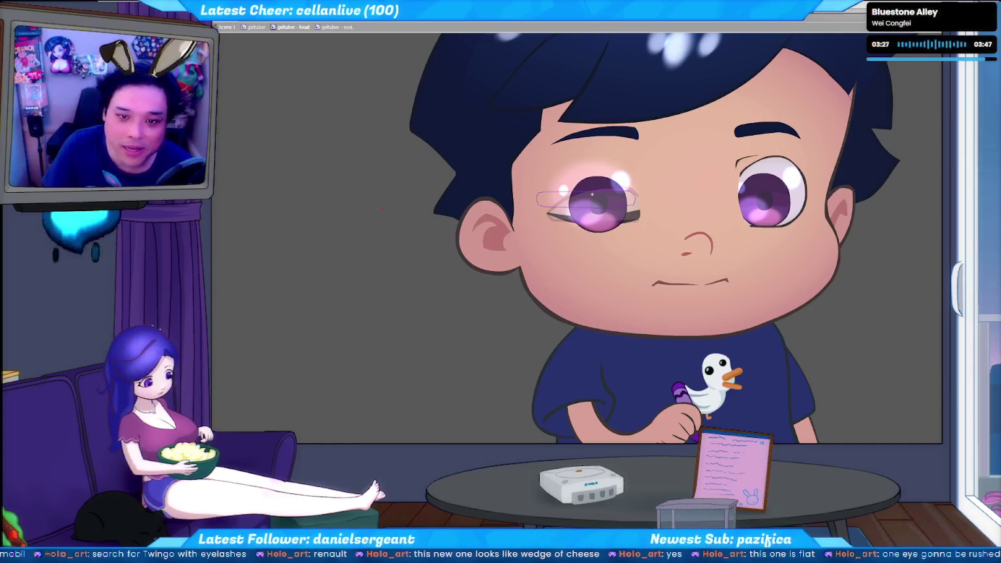
{"action": "key", "text": "Right"}
{"action": "left_click", "coordinate": [595, 211]}
{"action": "key", "text": "Left"}
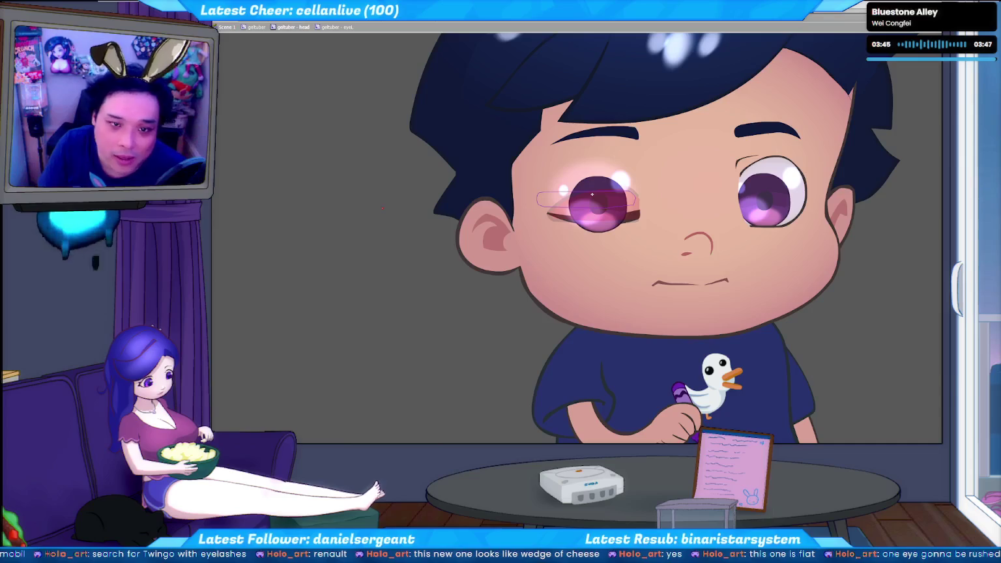
{"action": "left_click", "coordinate": [602, 234]}
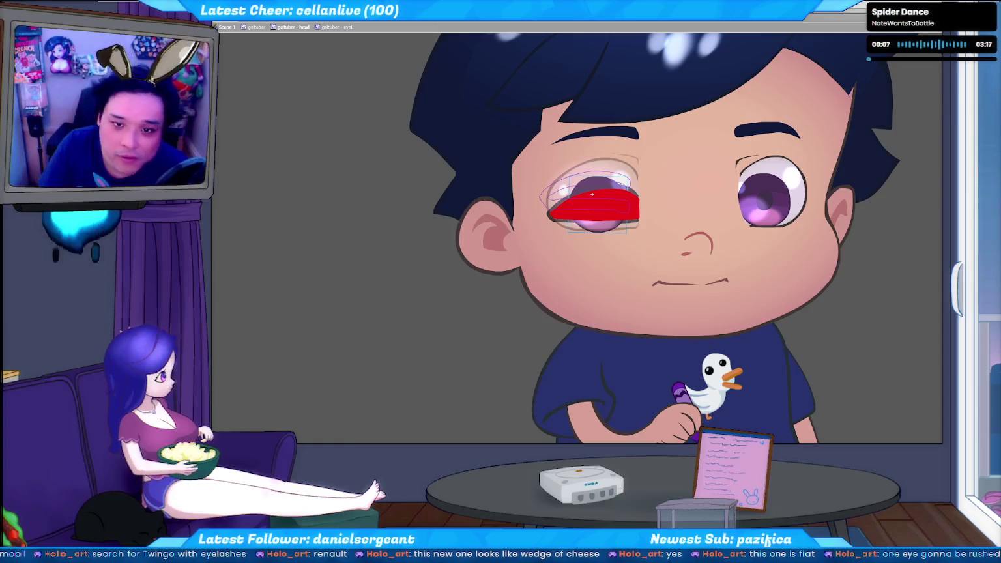
- Undo back past the red eyelid and the eye's white highlights
{"action": "key", "text": "ctrl+z"}
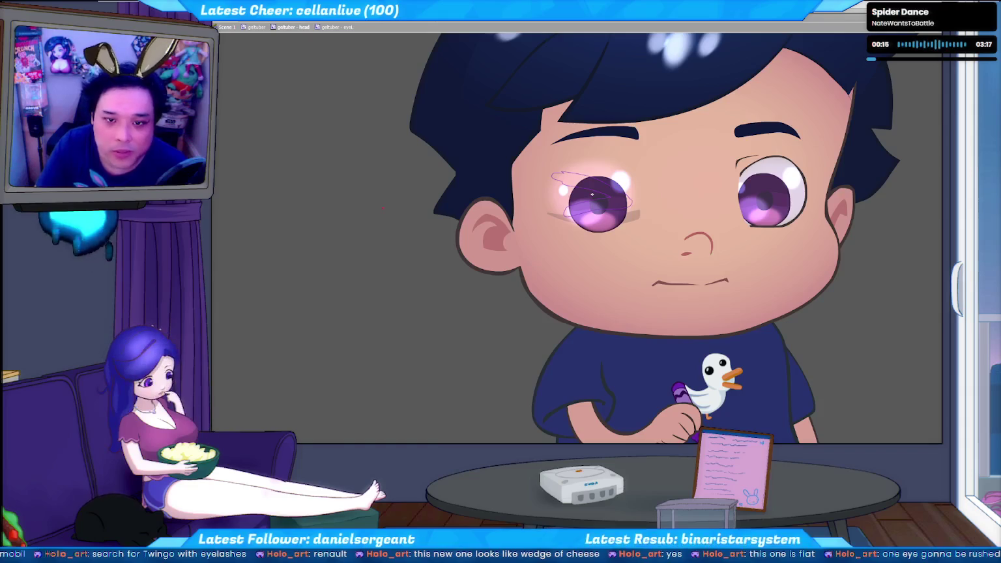
{"action": "key", "text": "ctrl+z"}
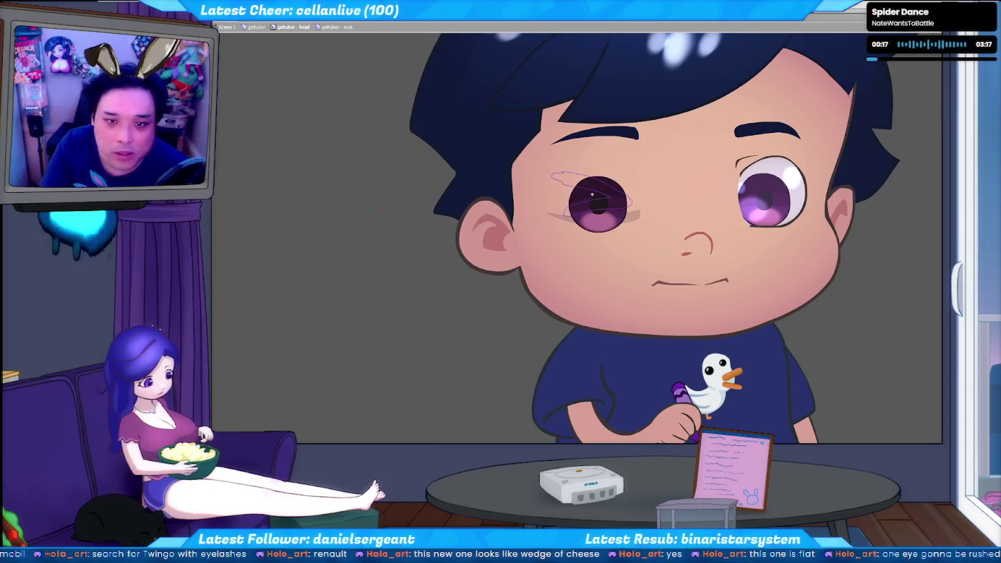
{"action": "key", "text": "ctrl+z"}
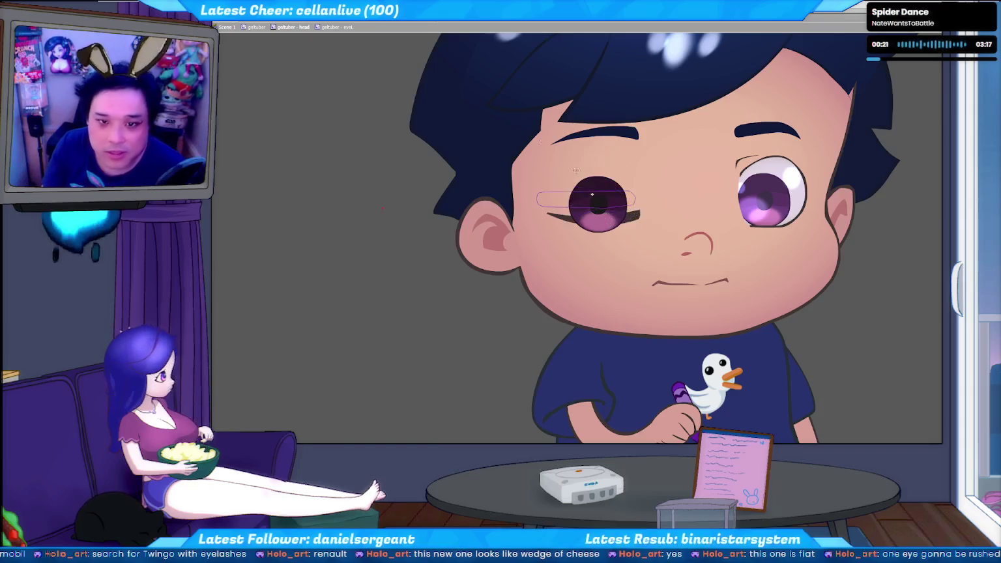
{"action": "key", "text": "ctrl+z"}
{"action": "key", "text": "ctrl+z"}
{"action": "key", "text": "ctrl+z"}
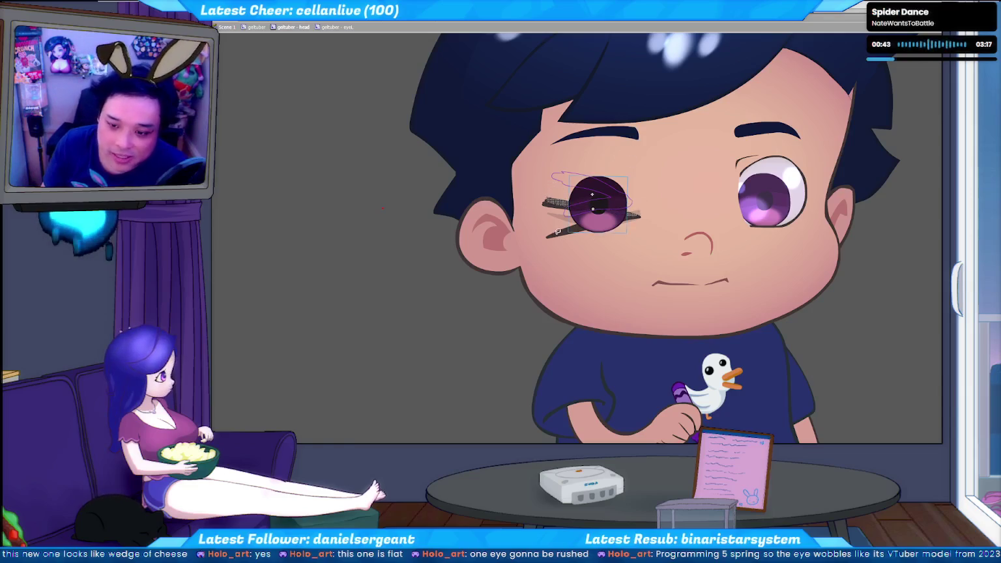
- Select both the upper and lower eyelash strokes around the purple eye
{"action": "left_click_drag", "start_coordinate": [660, 217], "coordinate": [635, 203]}
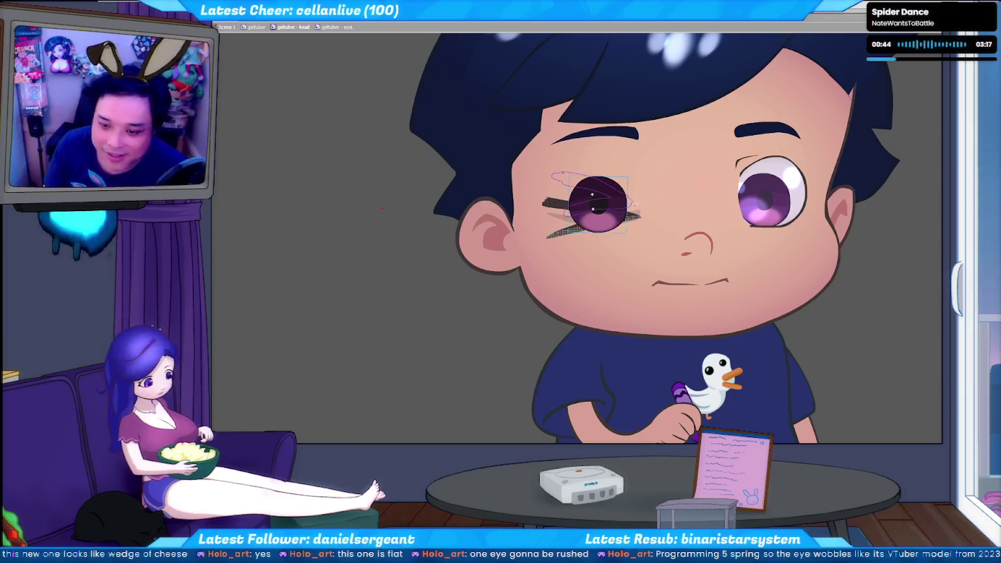
{"action": "left_click", "coordinate": [439, 283]}
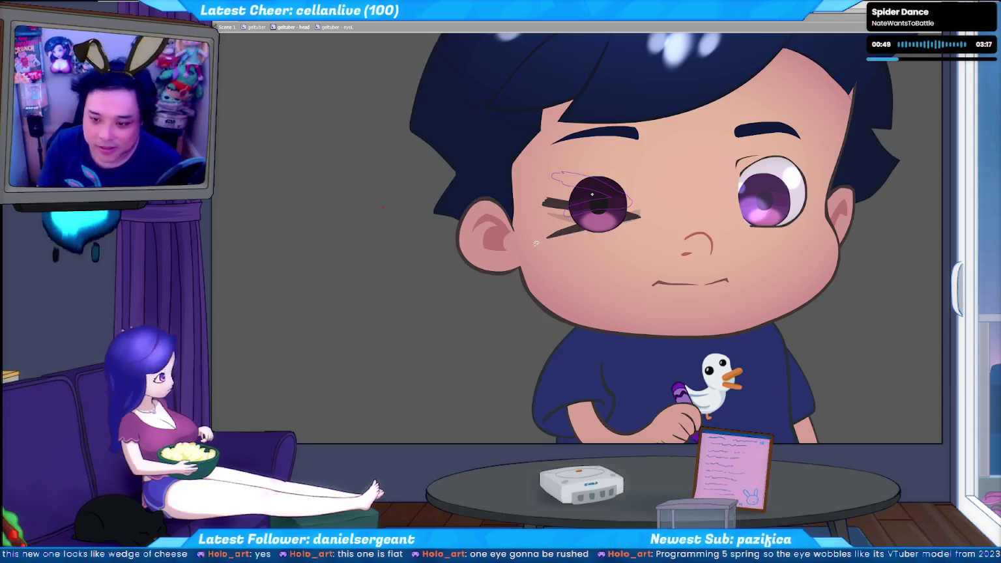
{"action": "left_click", "coordinate": [630, 231]}
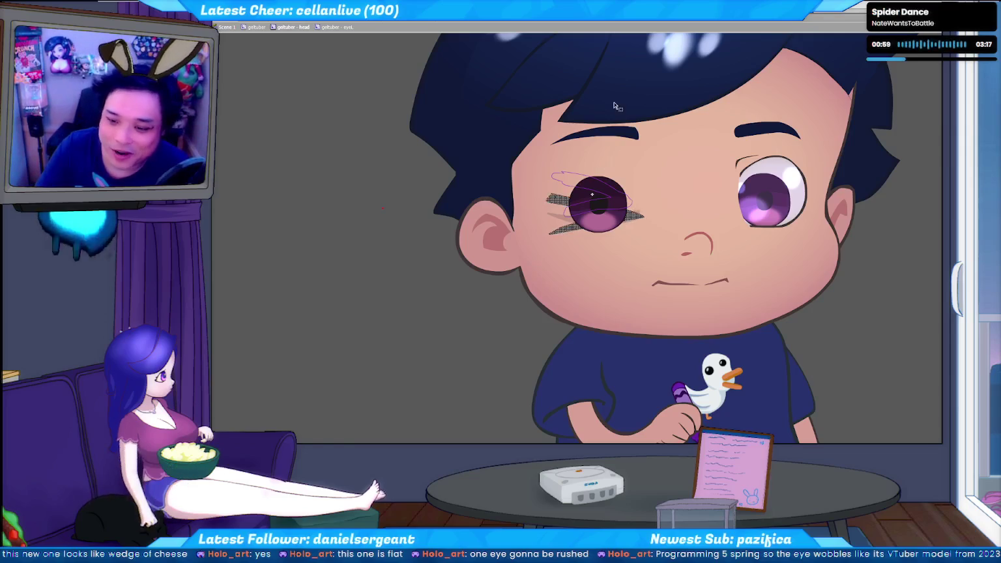
- Deselect the eyelashes and drop the red eyelid, leaving the blank grey left eye
{"action": "left_click", "coordinate": [405, 234]}
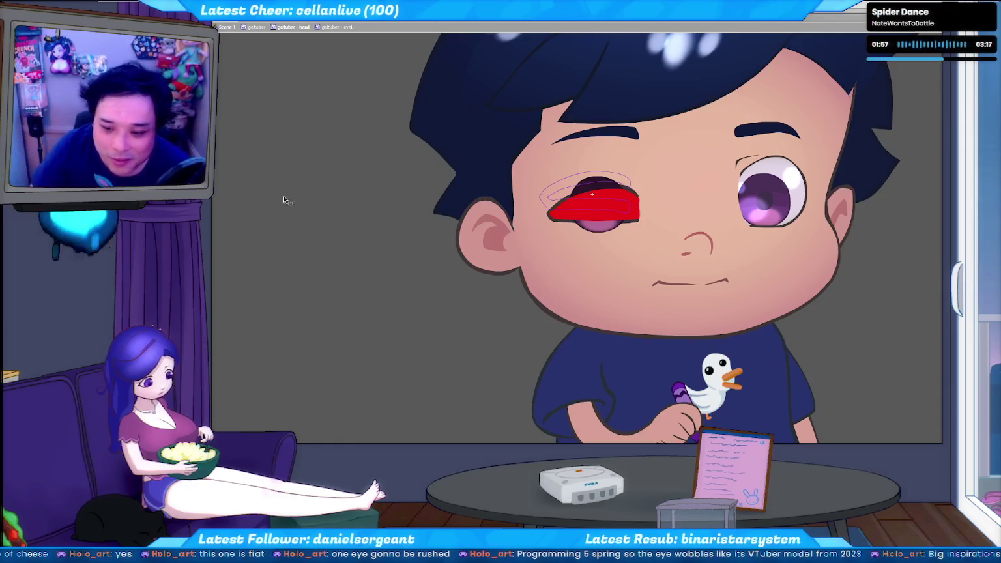
{"action": "left_click", "coordinate": [632, 225]}
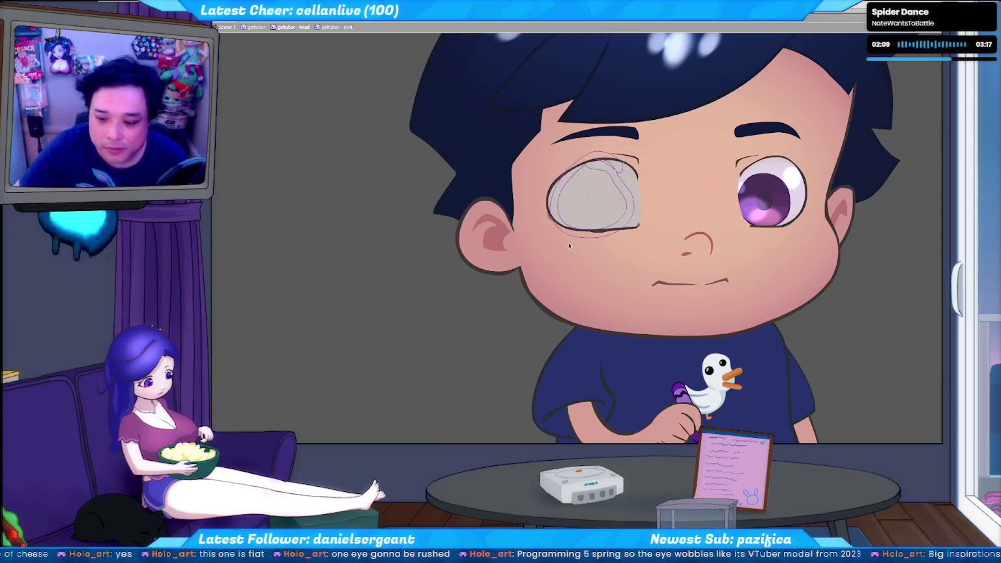
{"action": "key", "text": "alt+Tab"}
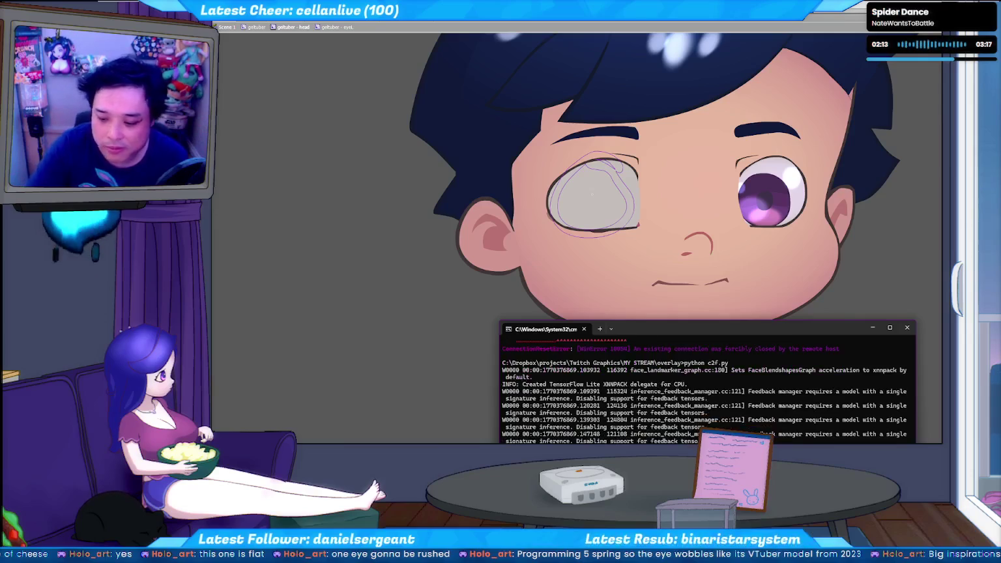
{"action": "left_click", "coordinate": [335, 339]}
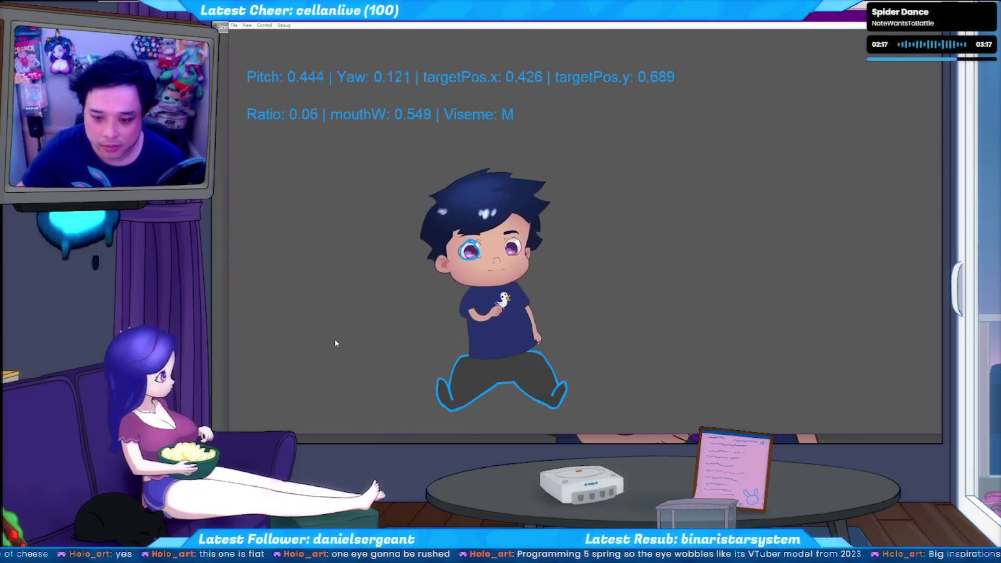
{"action": "key", "text": "F8"}
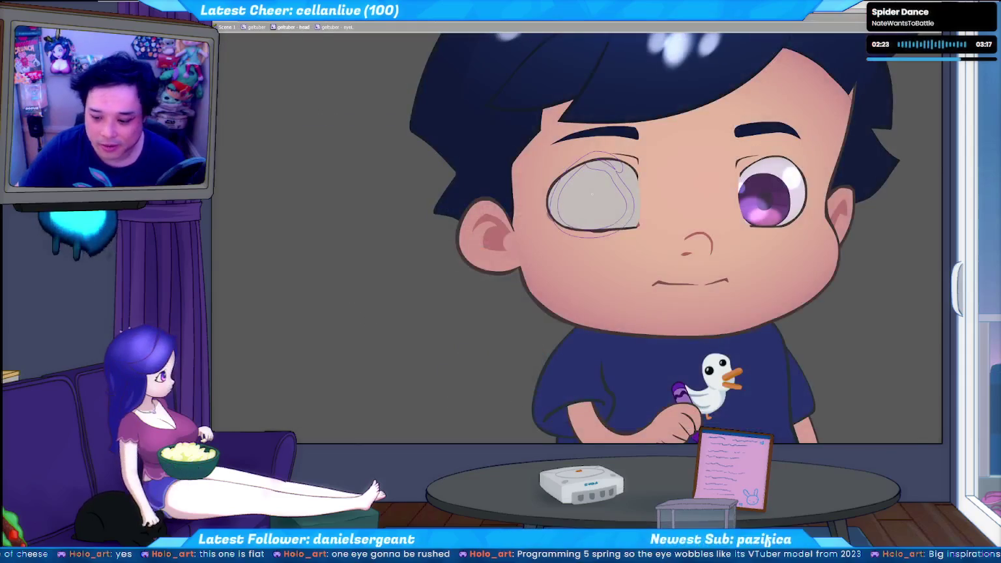
{"action": "key", "text": "alt+Tab"}
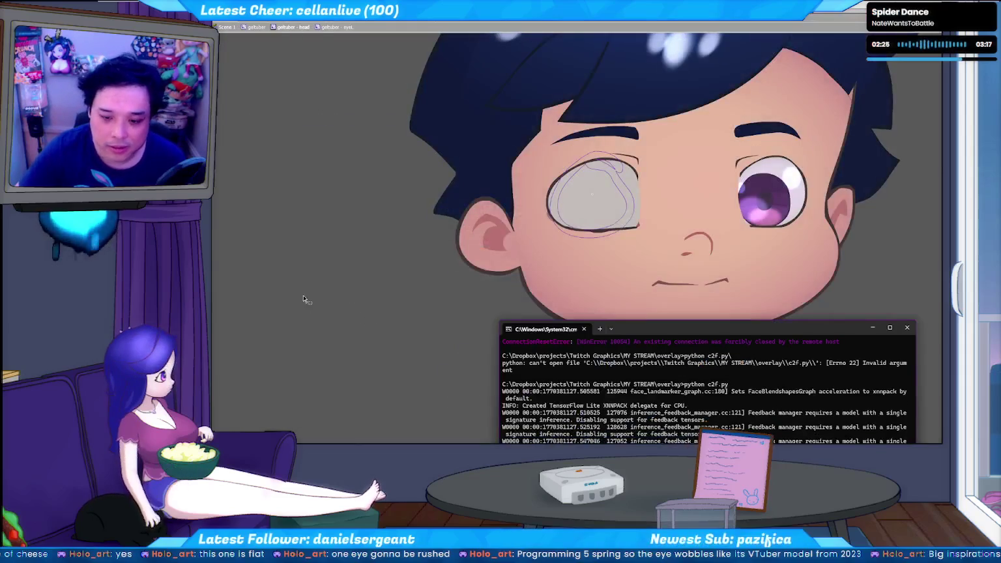
{"action": "left_click", "coordinate": [354, 262]}
{"action": "key", "text": "F5"}
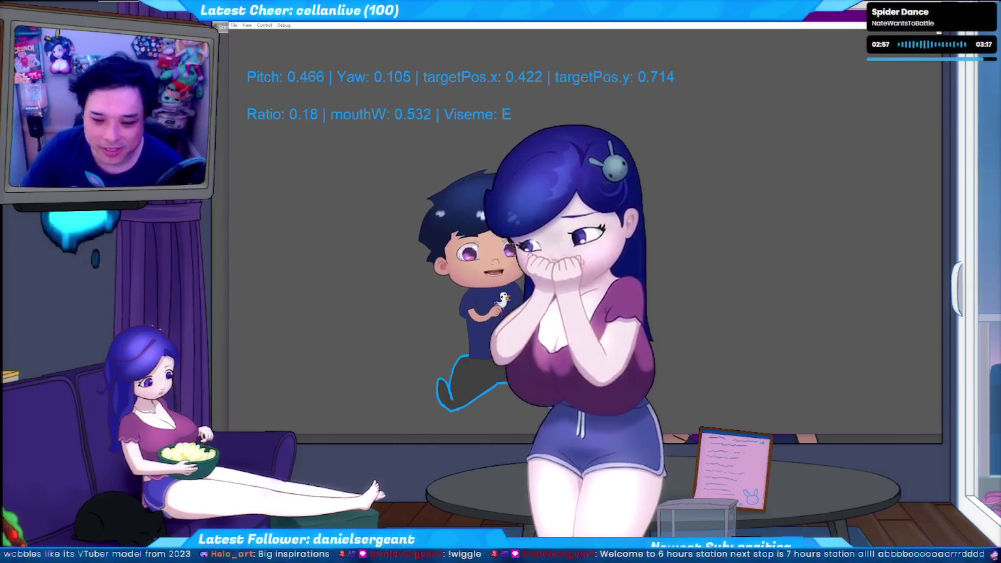
{"action": "key", "text": "alt+Tab"}
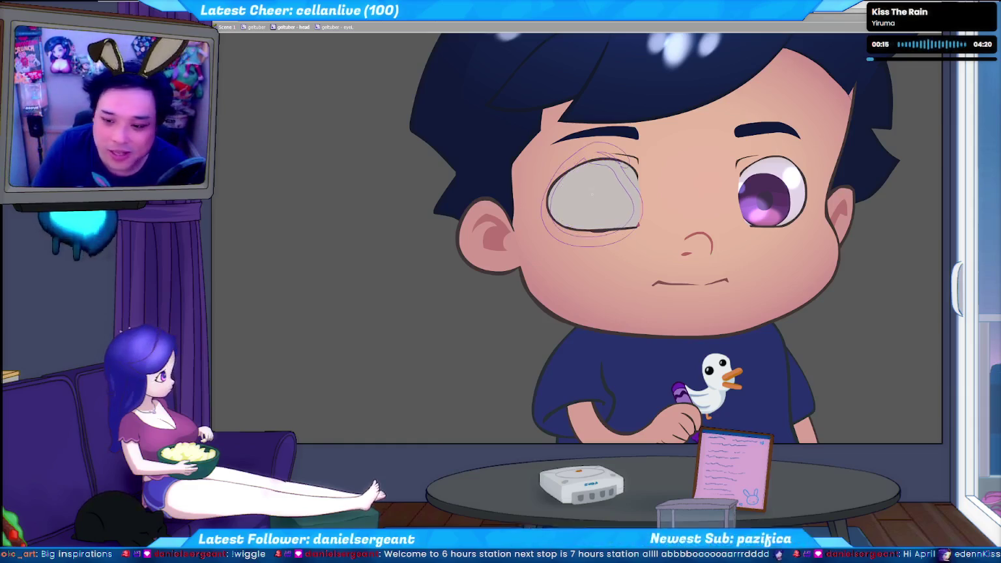
- Restore the open purple left eye, select its lash and eye shapes, and step back the last lash edit
{"action": "key", "text": "ctrl+z"}
{"action": "left_click", "coordinate": [592, 193]}
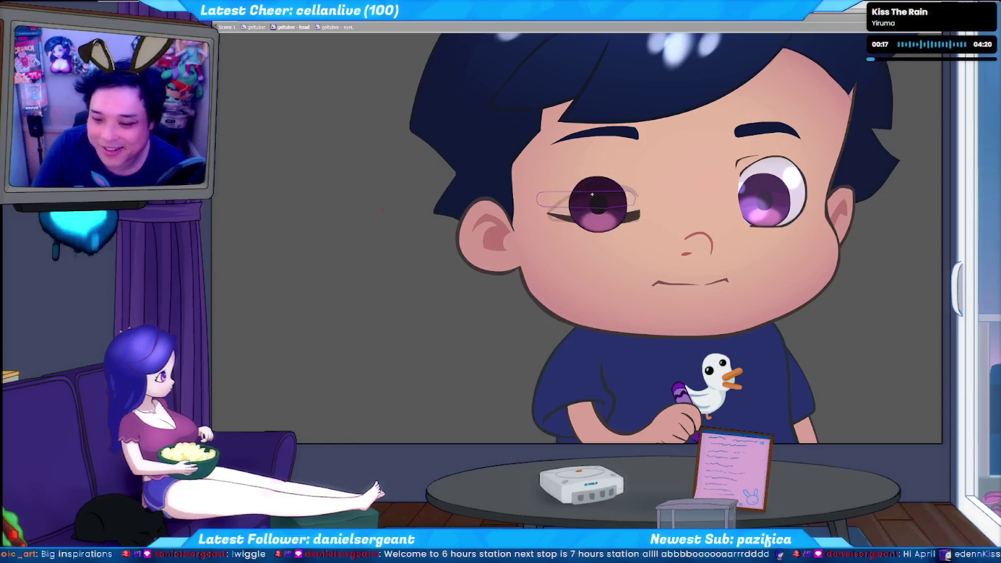
{"action": "left_click", "coordinate": [620, 216]}
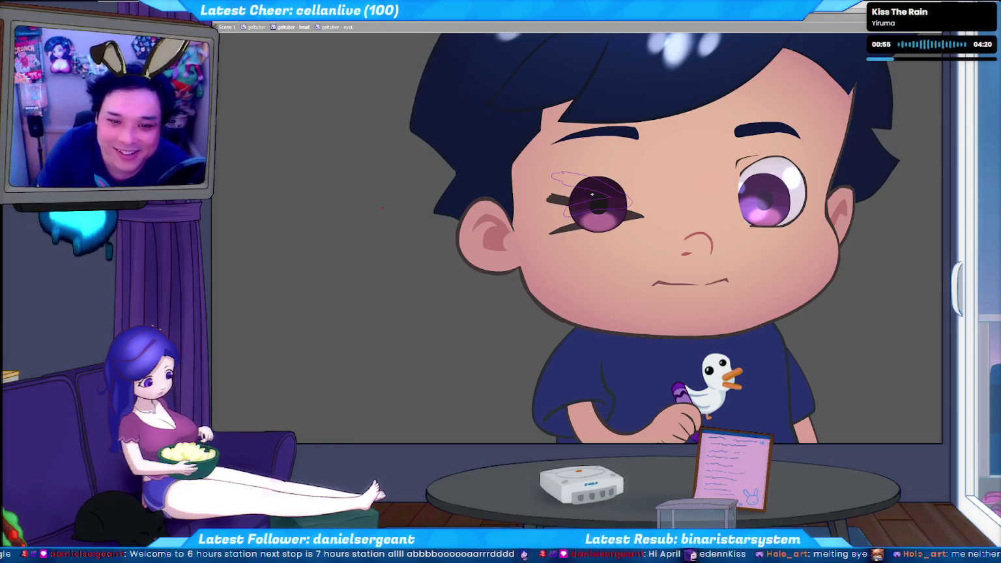
{"action": "key", "text": "."}
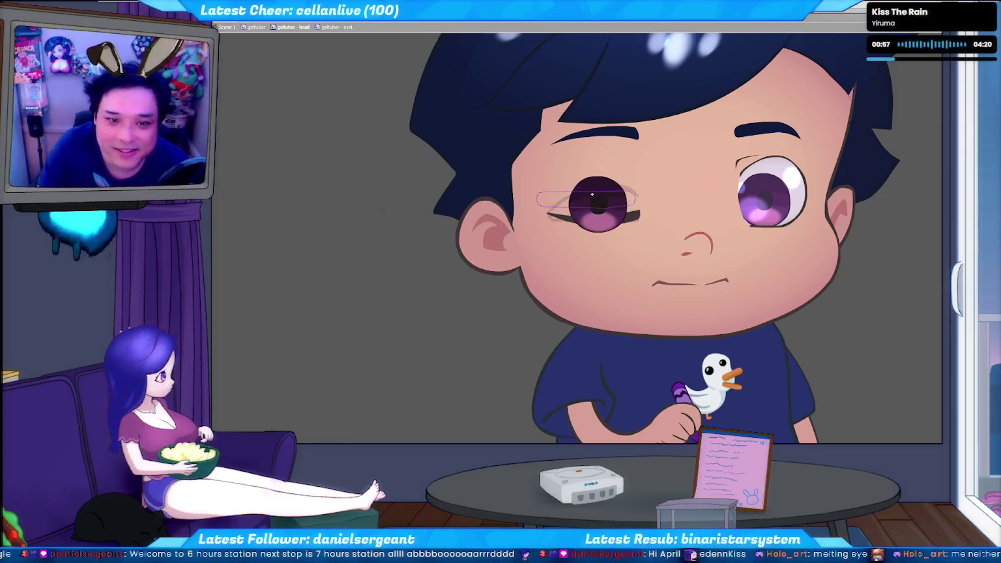
- Show white glints on the purple eye, then hide the left-eye art to leave the empty socket
{"action": "key", "text": "."}
{"action": "key", "text": "."}
{"action": "key", "text": "."}
{"action": "key", "text": "."}
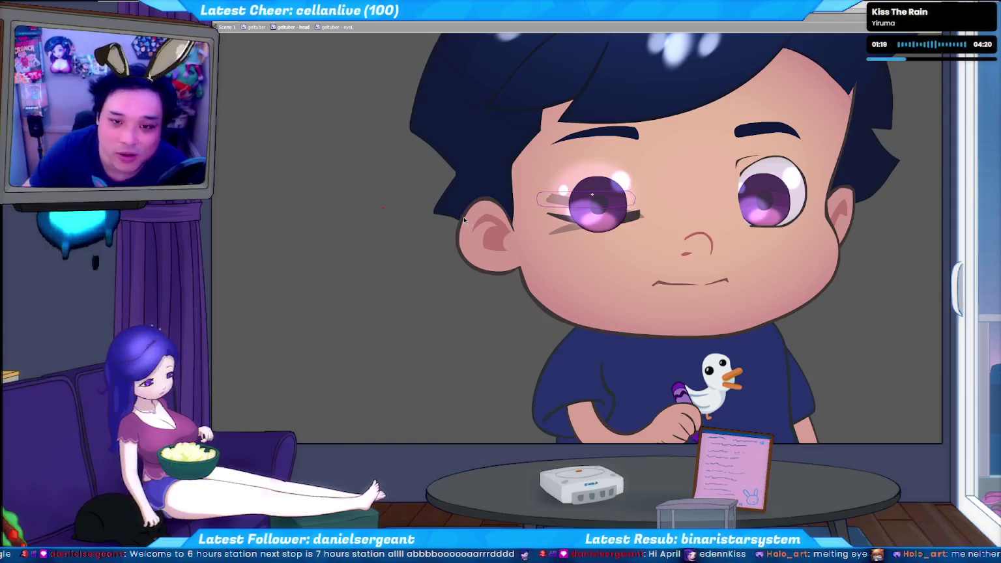
{"action": "key", "text": "Delete"}
{"action": "key", "text": "ctrl+z"}
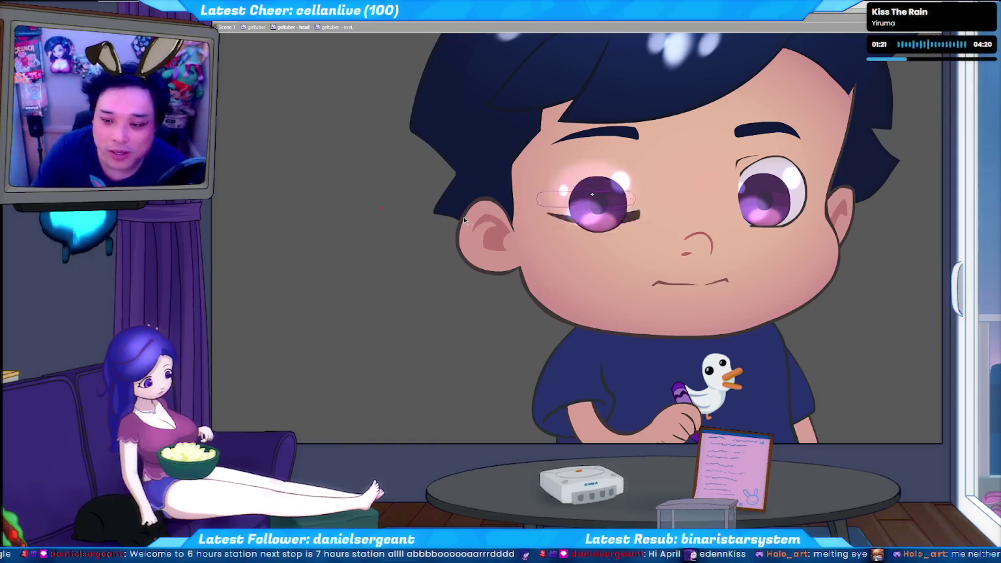
{"action": "key", "text": "Delete"}
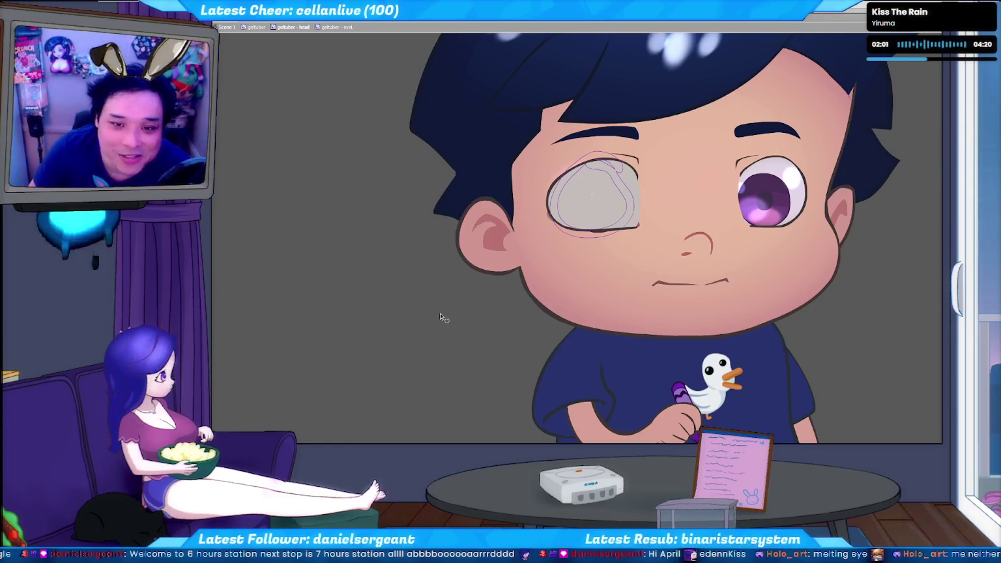
- Bring back the iris in the blank left eye, then sketch a vertical line on the black canvas
{"action": "key", "text": "ctrl+z"}
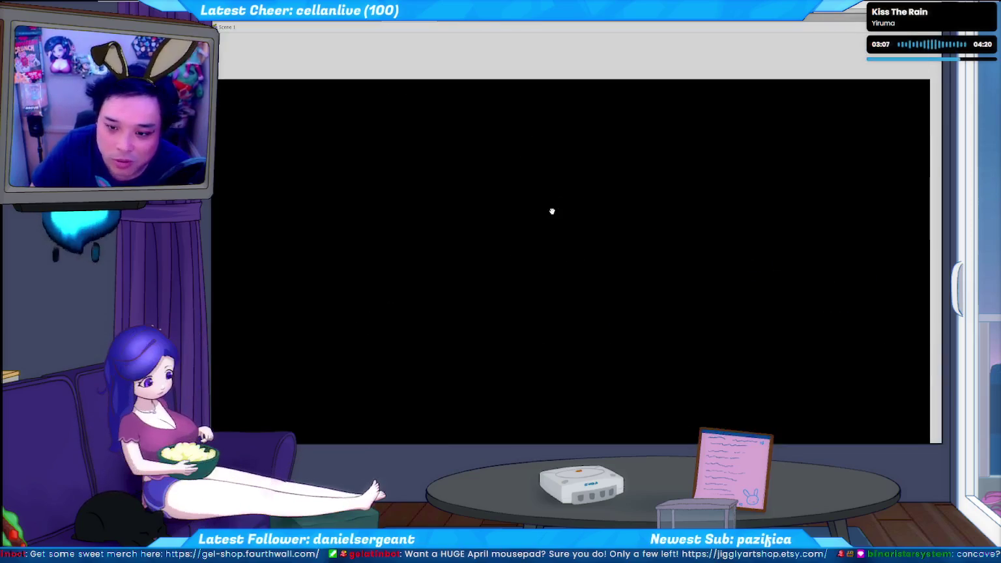
{"action": "left_click_drag", "start_coordinate": [538, 158], "coordinate": [561, 288]}
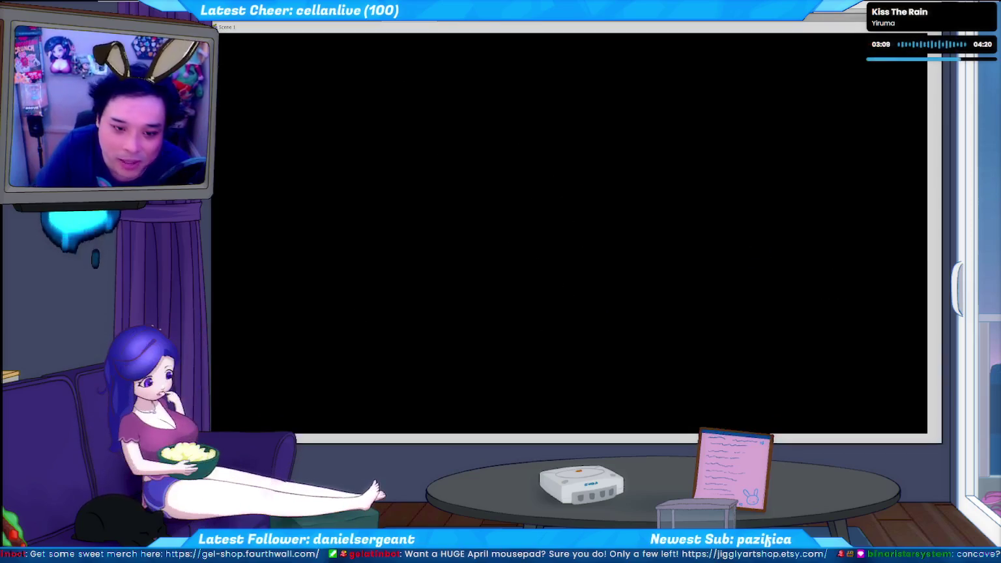
- Brush a blue vertical centre line and pull the rounded outline's right half outward
{"action": "left_click", "coordinate": [211, 91]}
{"action": "left_click", "coordinate": [247, 151]}
{"action": "left_click_drag", "start_coordinate": [544, 136], "coordinate": [555, 294]}
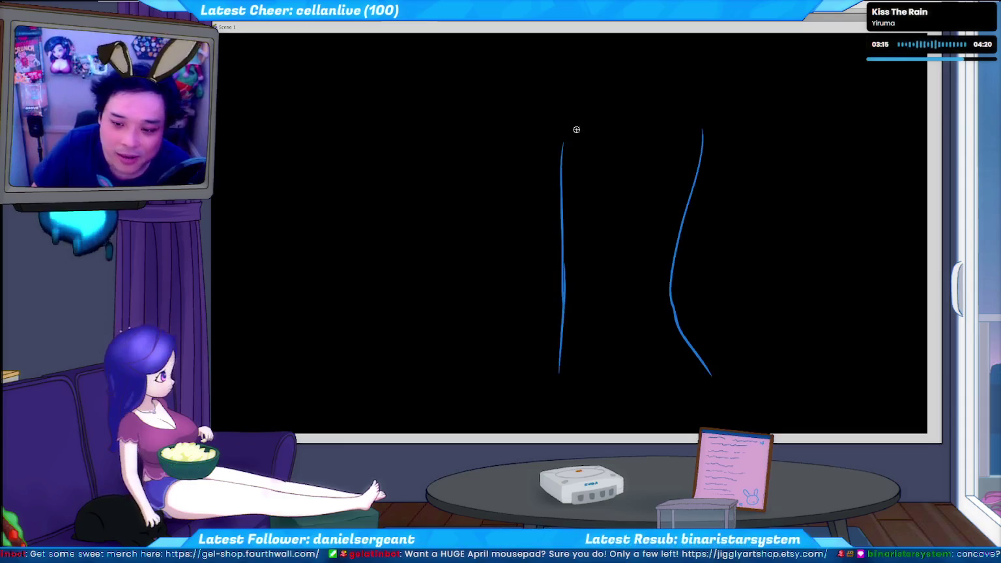
{"action": "key", "text": "ctrl+z"}
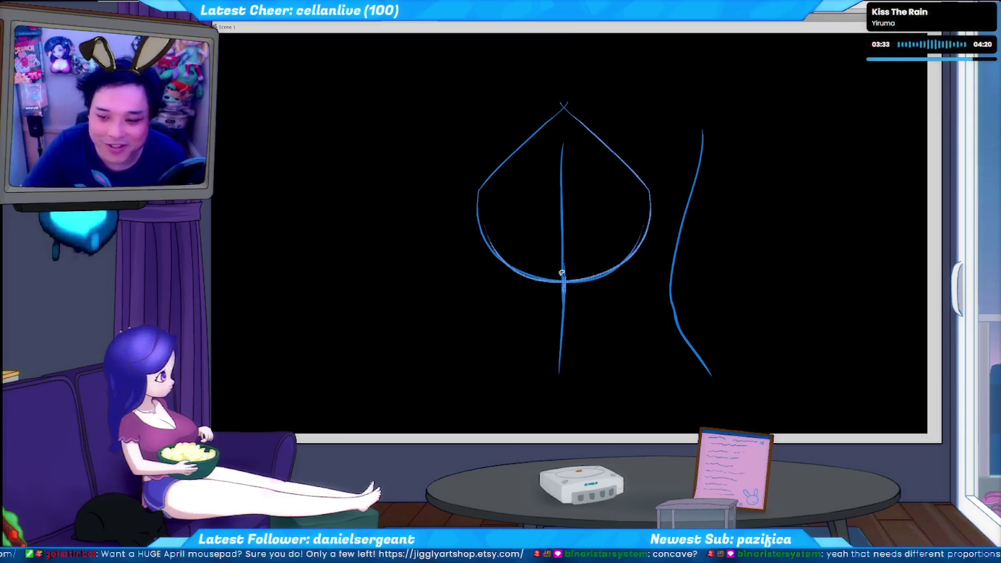
{"action": "left_click_drag", "start_coordinate": [563, 281], "coordinate": [586, 285]}
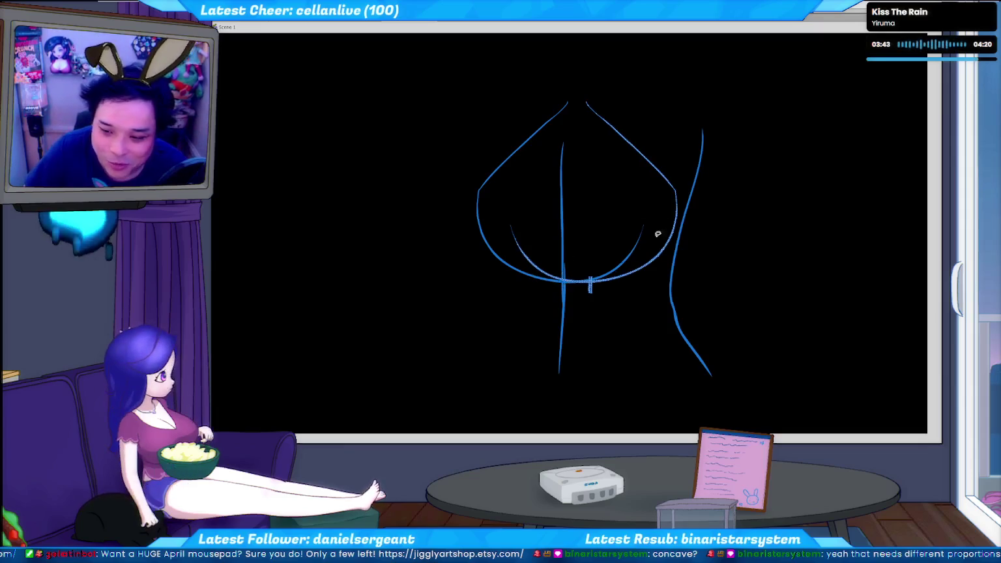
- Undo the unwanted recent strokes, paring the sketch back to its rounded outline and lines
{"action": "key", "text": "ctrl+z"}
{"action": "key", "text": "ctrl+z"}
{"action": "key", "text": "ctrl+z"}
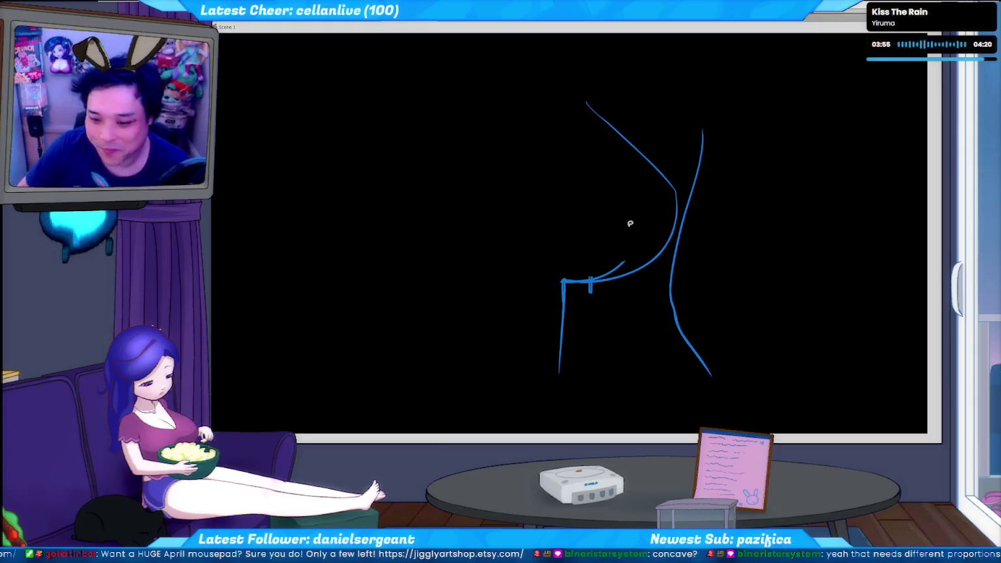
{"action": "key", "text": "ctrl+z"}
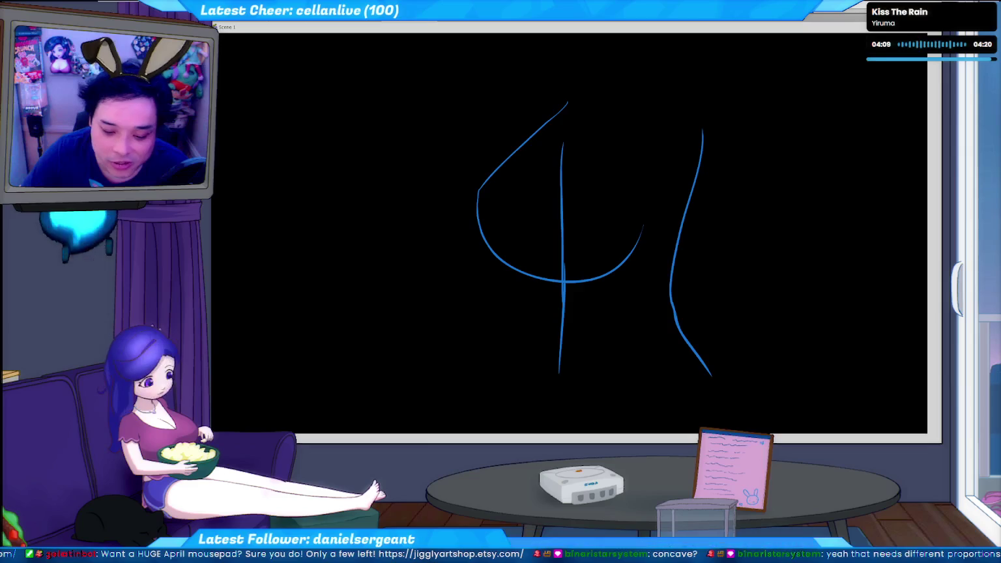
{"action": "key", "text": "alt+Tab"}
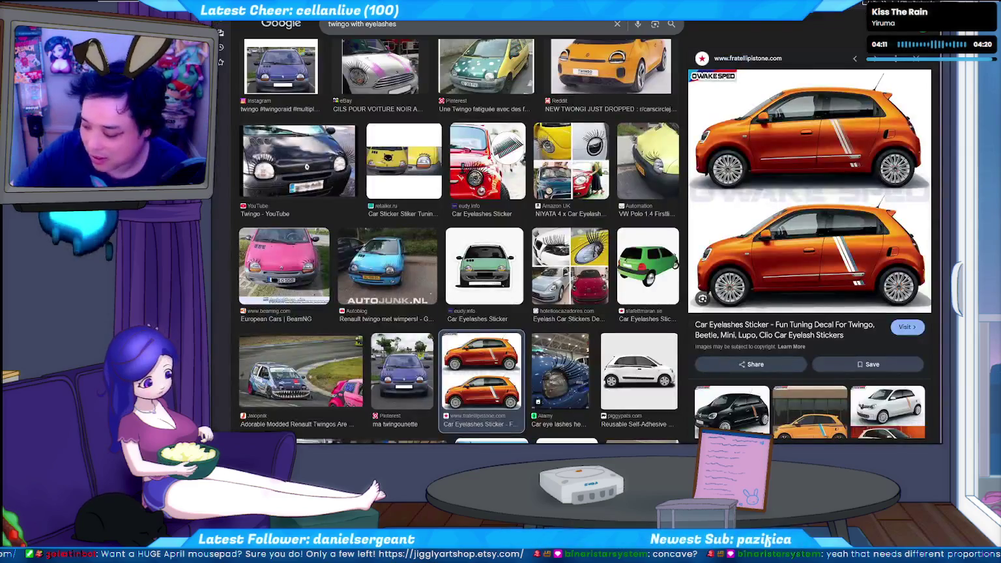